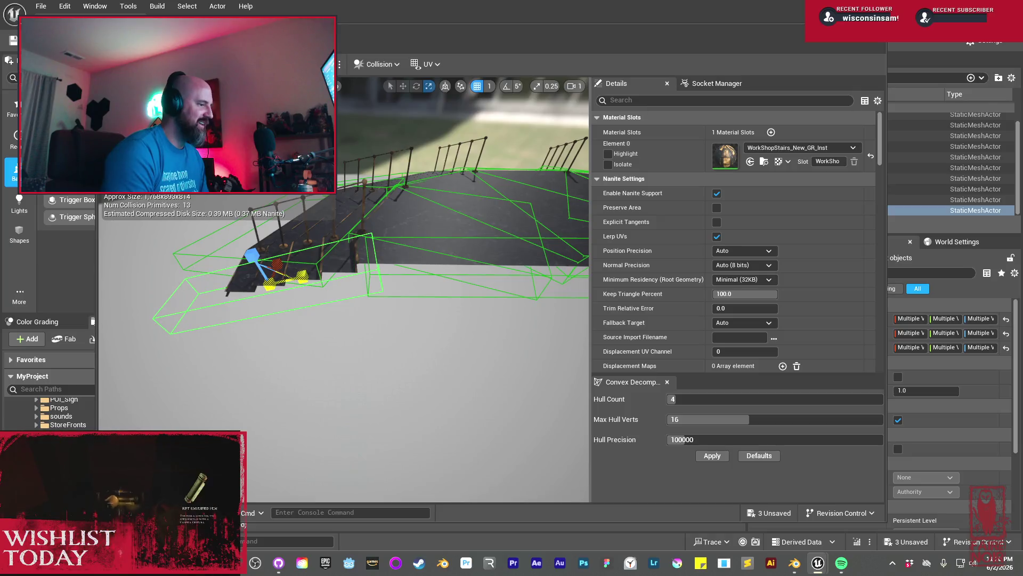
Delete the stray convex hull on WorkShopStairs and add a box simplified collision in its place
{"action": "mouse_move", "coordinate": [307, 271]}
{"action": "left_mouse_down"}
{"action": "mouse_move", "coordinate": [277, 272]}
{"action": "mouse_move", "coordinate": [309, 262]}
{"action": "left_mouse_up"}
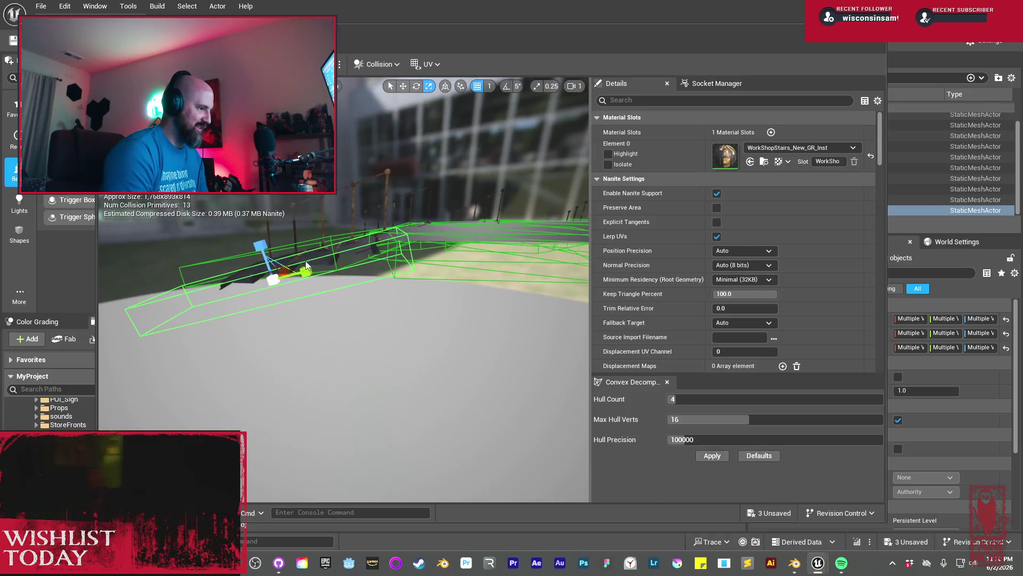
{"action": "key", "text": "w"}
{"action": "key", "text": "e"}
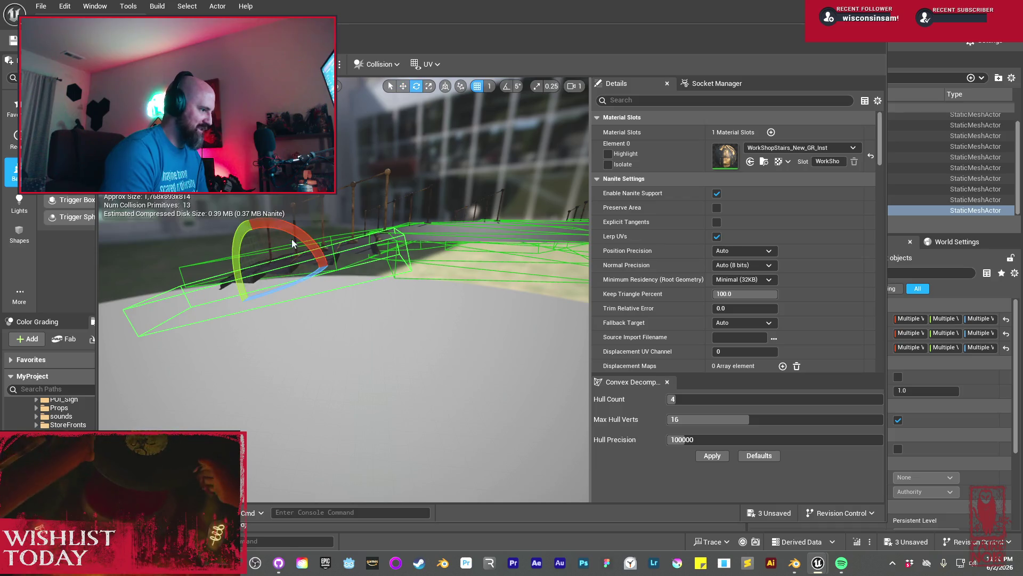
{"action": "key", "text": "w"}
{"action": "left_click_drag", "start_coordinate": [316, 269], "coordinate": [261, 275]}
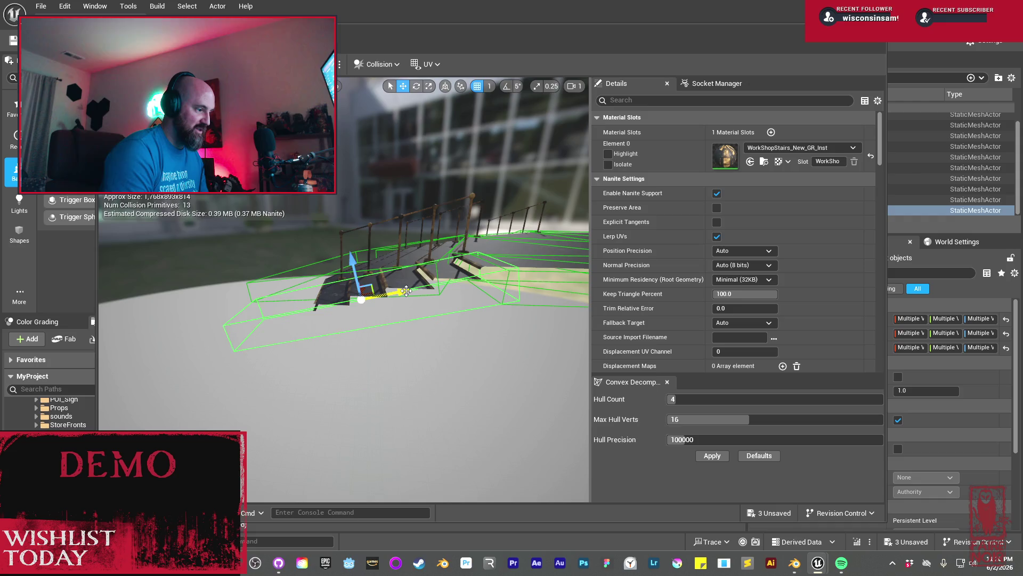
{"action": "left_click_drag", "start_coordinate": [261, 274], "coordinate": [170, 269]}
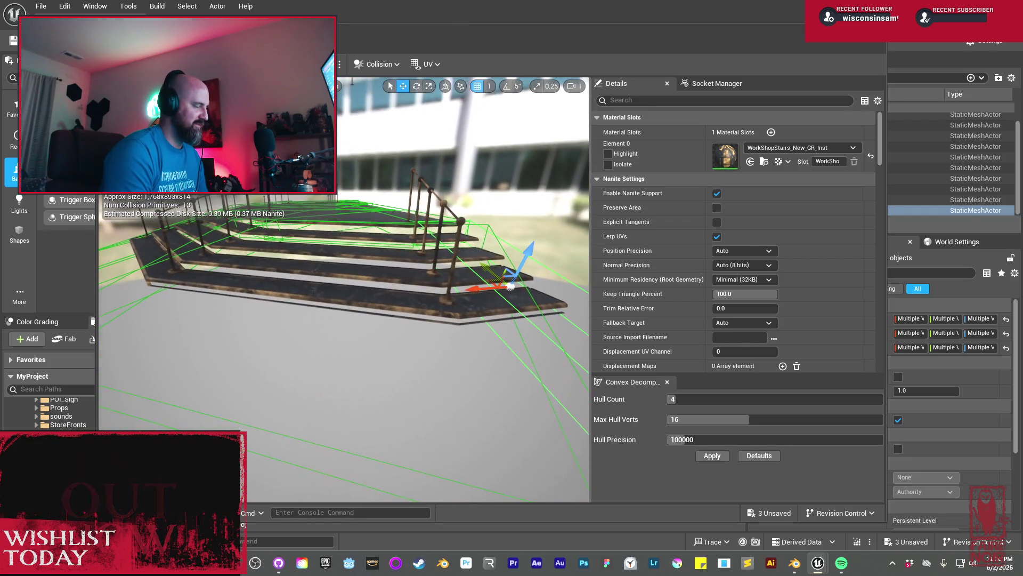
{"action": "left_click_drag", "start_coordinate": [414, 298], "coordinate": [415, 298]}
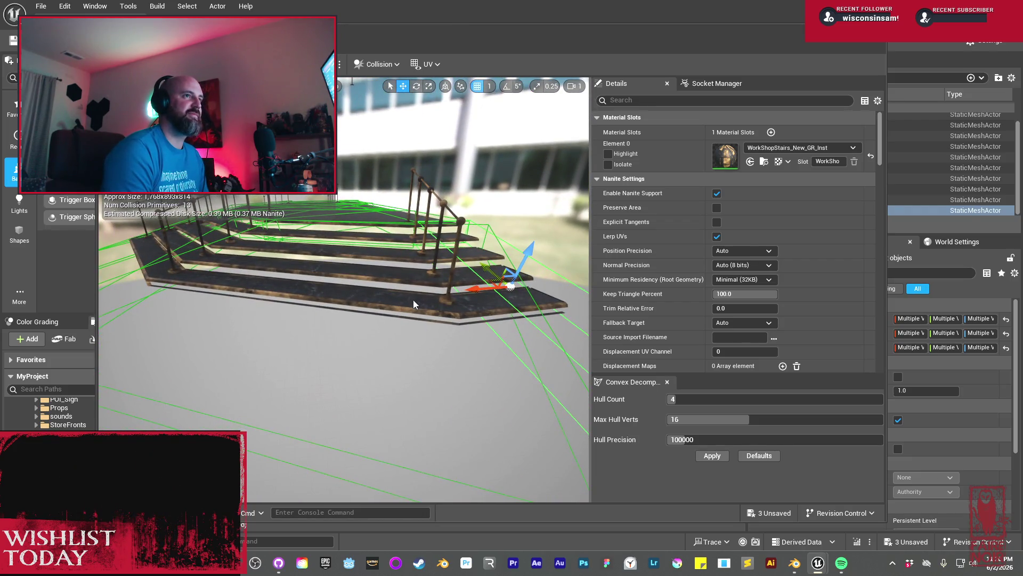
{"action": "mouse_move", "coordinate": [442, 311]}
{"action": "left_mouse_down"}
{"action": "mouse_move", "coordinate": [391, 305]}
{"action": "mouse_move", "coordinate": [340, 317]}
{"action": "mouse_move", "coordinate": [373, 256]}
{"action": "left_mouse_up"}
{"action": "key", "text": "Delete"}
{"action": "left_click", "coordinate": [366, 66]}
{"action": "left_click", "coordinate": [384, 120]}
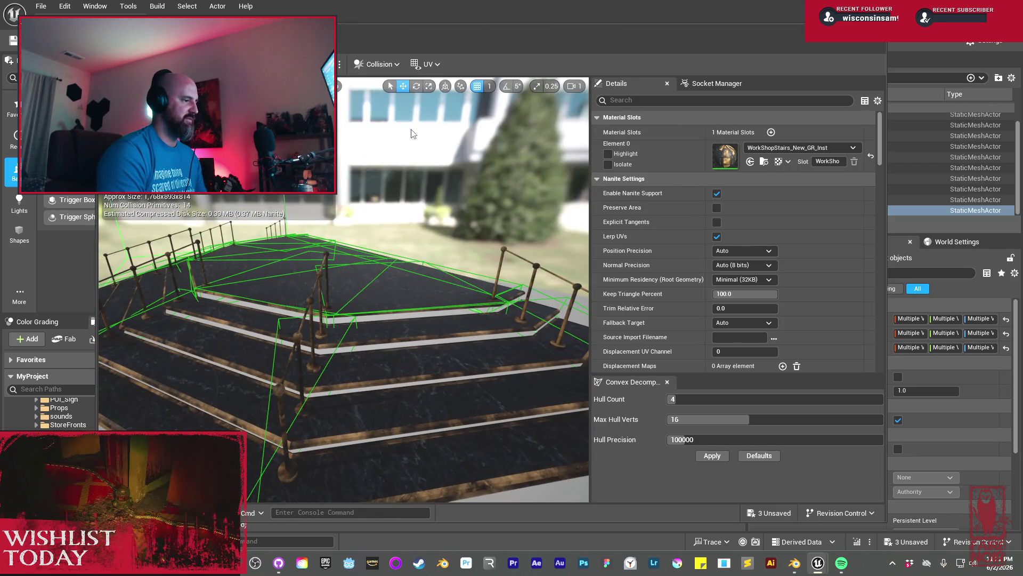
Focus on the new box collision and scale it flat into a thin slab
{"action": "key", "text": "f"}
{"action": "key", "text": "r"}
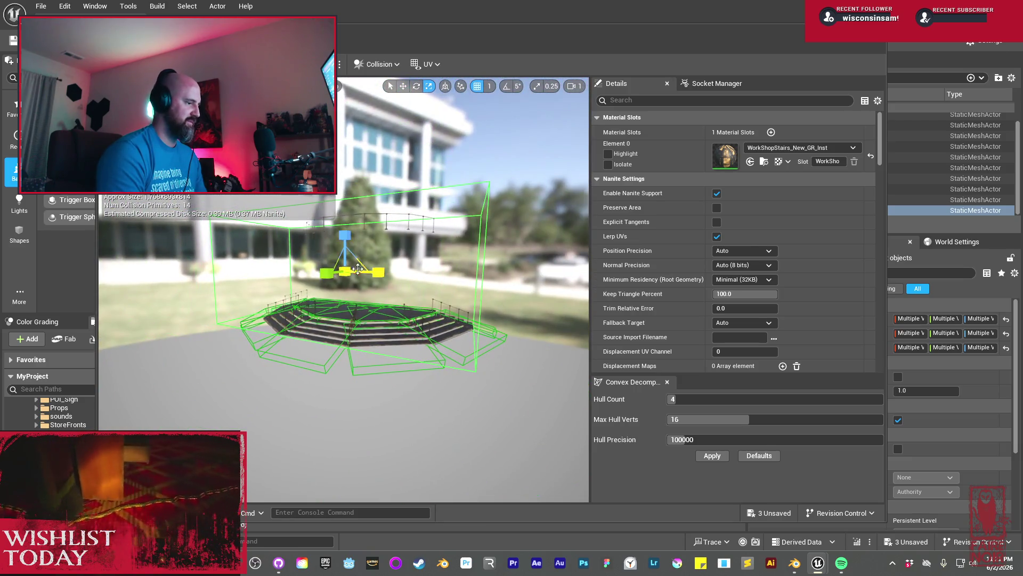
{"action": "mouse_move", "coordinate": [351, 276]}
{"action": "left_mouse_down"}
{"action": "mouse_move", "coordinate": [336, 298]}
{"action": "mouse_move", "coordinate": [362, 273]}
{"action": "mouse_move", "coordinate": [346, 273]}
{"action": "mouse_move", "coordinate": [320, 327]}
{"action": "mouse_move", "coordinate": [324, 264]}
{"action": "mouse_move", "coordinate": [303, 269]}
{"action": "mouse_move", "coordinate": [307, 234]}
{"action": "mouse_move", "coordinate": [356, 315]}
{"action": "mouse_move", "coordinate": [388, 295]}
{"action": "mouse_move", "coordinate": [428, 321]}
{"action": "mouse_move", "coordinate": [449, 297]}
{"action": "mouse_move", "coordinate": [373, 298]}
{"action": "mouse_move", "coordinate": [392, 320]}
{"action": "left_mouse_up"}
Move and rotate the slab onto a stair railing, then duplicate it
{"action": "key", "text": "w"}
{"action": "key", "text": "e"}
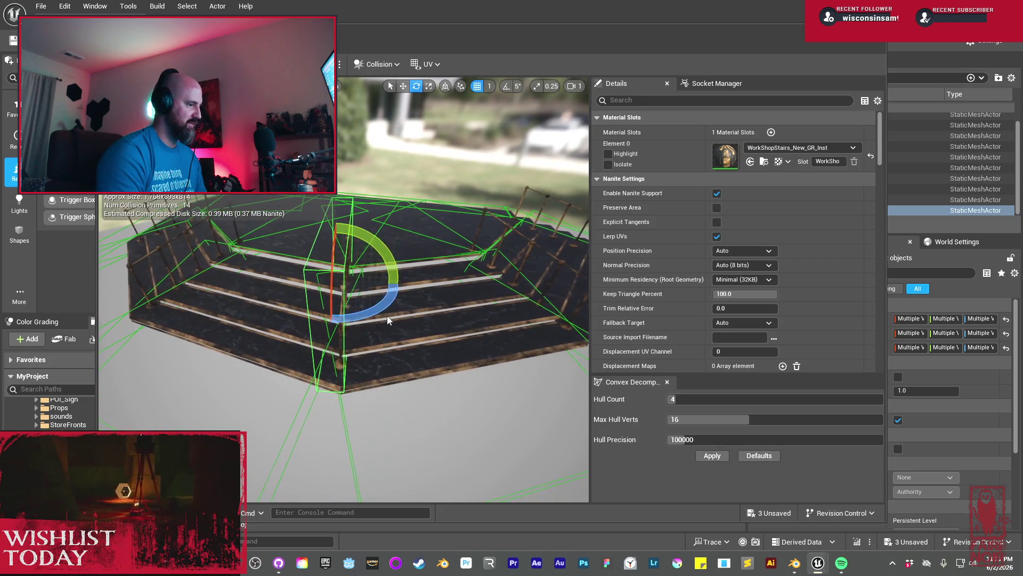
{"action": "left_click_drag", "start_coordinate": [377, 282], "coordinate": [336, 287]}
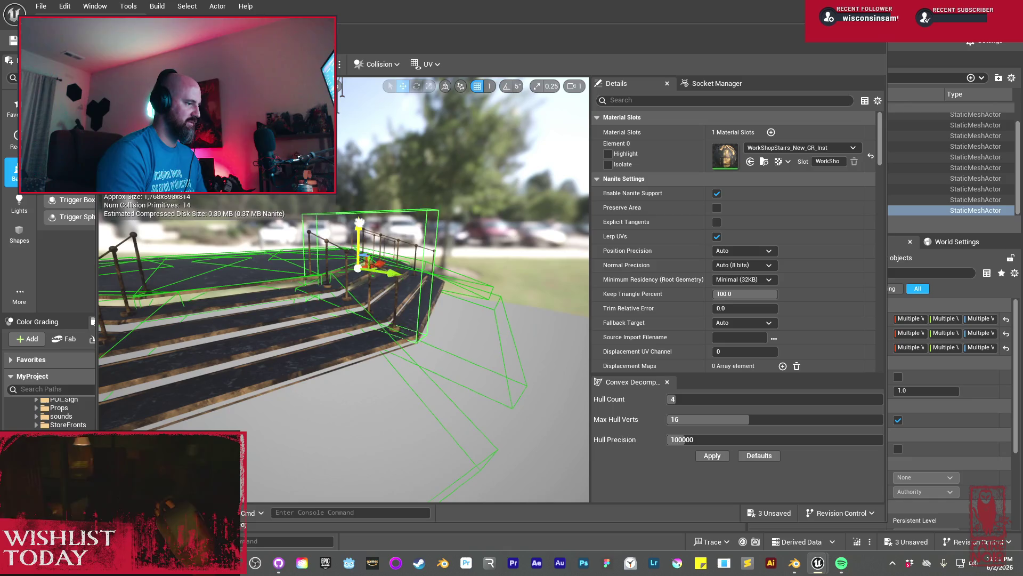
{"action": "key", "text": "e"}
{"action": "mouse_move", "coordinate": [495, 296]}
{"action": "left_mouse_down"}
{"action": "mouse_move", "coordinate": [469, 295]}
{"action": "mouse_move", "coordinate": [438, 264]}
{"action": "left_mouse_up"}
{"action": "key", "text": "w"}
{"action": "mouse_move", "coordinate": [461, 321]}
{"action": "left_mouse_down"}
{"action": "mouse_move", "coordinate": [455, 306]}
{"action": "mouse_move", "coordinate": [359, 334]}
{"action": "left_mouse_up"}
{"action": "key", "text": "ctrl+d"}
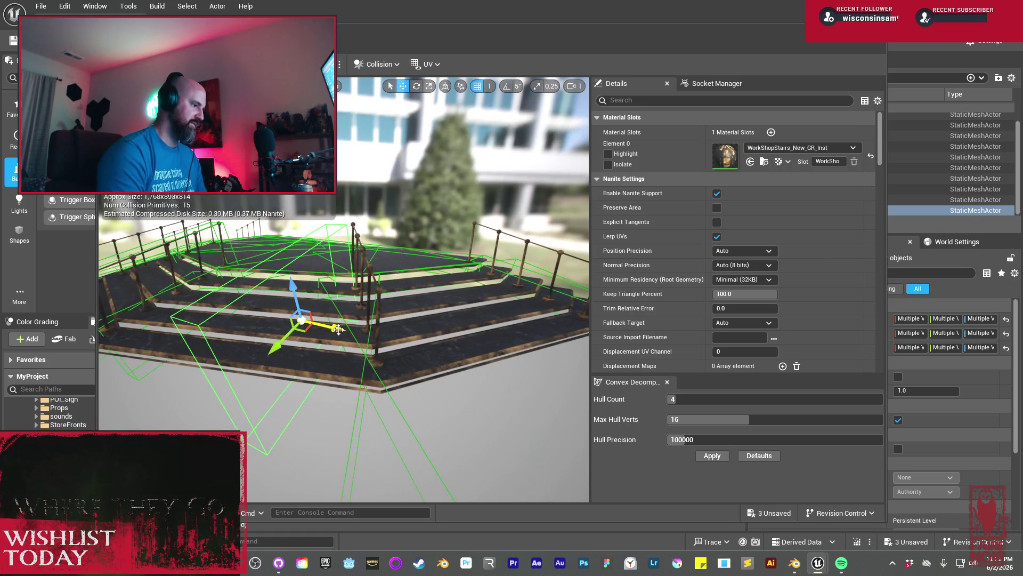
Rotate the duplicated collision box to match the next railing and move it into place
{"action": "key", "text": "e"}
{"action": "mouse_move", "coordinate": [301, 364]}
{"action": "left_mouse_down"}
{"action": "mouse_move", "coordinate": [307, 349]}
{"action": "mouse_move", "coordinate": [397, 321]}
{"action": "mouse_move", "coordinate": [327, 287]}
{"action": "mouse_move", "coordinate": [326, 270]}
{"action": "mouse_move", "coordinate": [362, 333]}
{"action": "mouse_move", "coordinate": [385, 311]}
{"action": "left_mouse_up"}
{"action": "key", "text": "w"}
{"action": "key", "text": "e"}
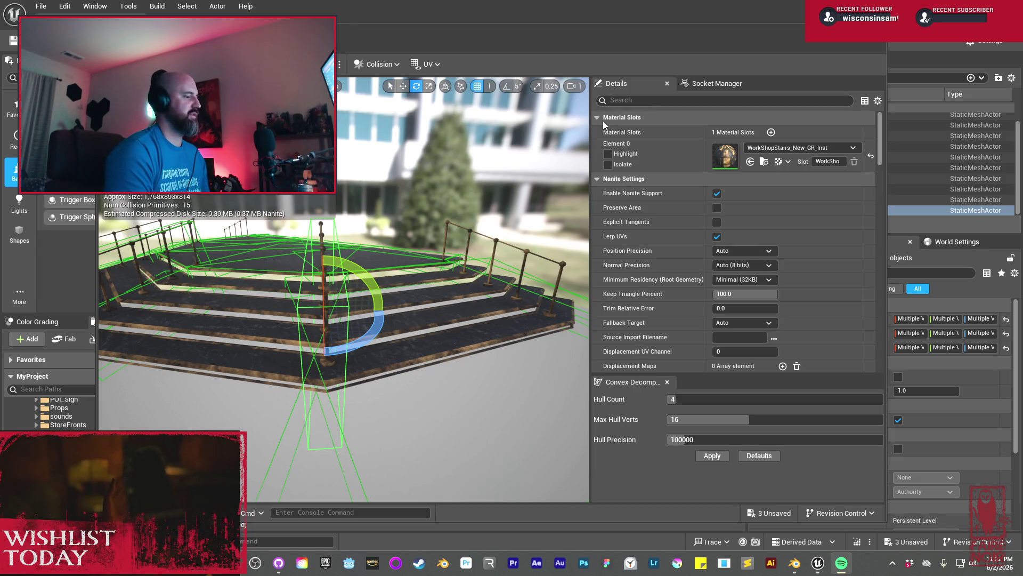
{"action": "mouse_move", "coordinate": [410, 316]}
{"action": "left_mouse_down"}
{"action": "mouse_move", "coordinate": [471, 318]}
{"action": "mouse_move", "coordinate": [475, 329]}
{"action": "mouse_move", "coordinate": [469, 319]}
{"action": "left_mouse_up"}
{"action": "key", "text": "w"}
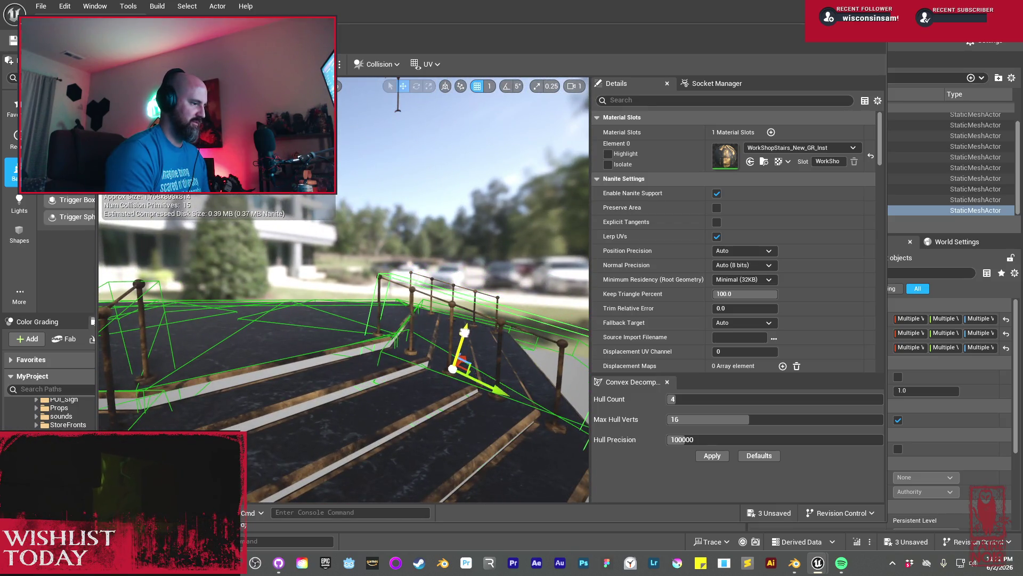
{"action": "mouse_move", "coordinate": [491, 359]}
{"action": "left_mouse_down"}
{"action": "mouse_move", "coordinate": [474, 353]}
{"action": "mouse_move", "coordinate": [501, 363]}
{"action": "left_mouse_up"}
Rotate the collision box to follow the railing direction
{"action": "key", "text": "e"}
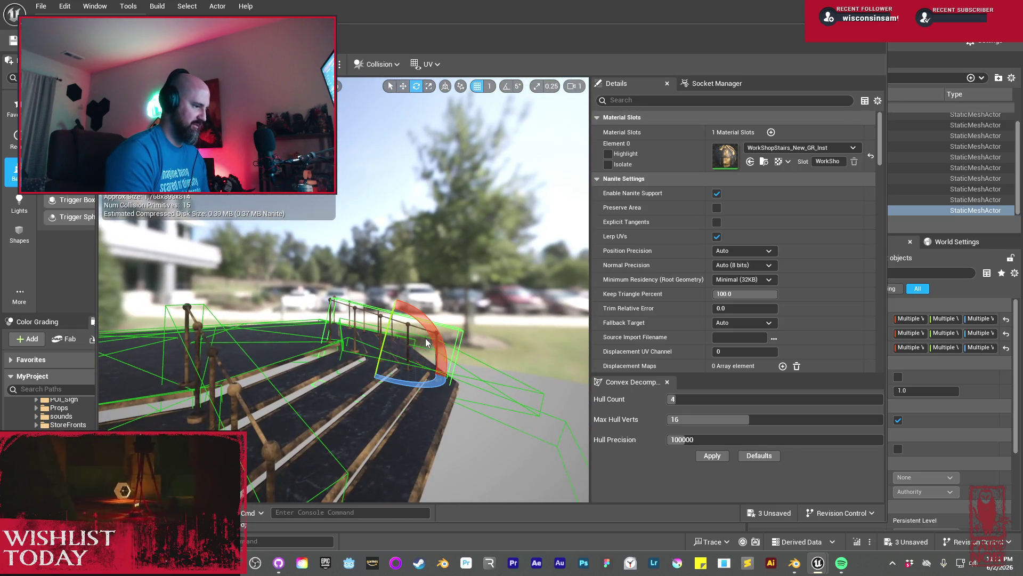
{"action": "mouse_move", "coordinate": [399, 296]}
{"action": "left_mouse_down"}
{"action": "mouse_move", "coordinate": [428, 324]}
{"action": "mouse_move", "coordinate": [422, 346]}
{"action": "mouse_move", "coordinate": [447, 356]}
{"action": "mouse_move", "coordinate": [472, 340]}
{"action": "mouse_move", "coordinate": [449, 367]}
{"action": "left_mouse_up"}
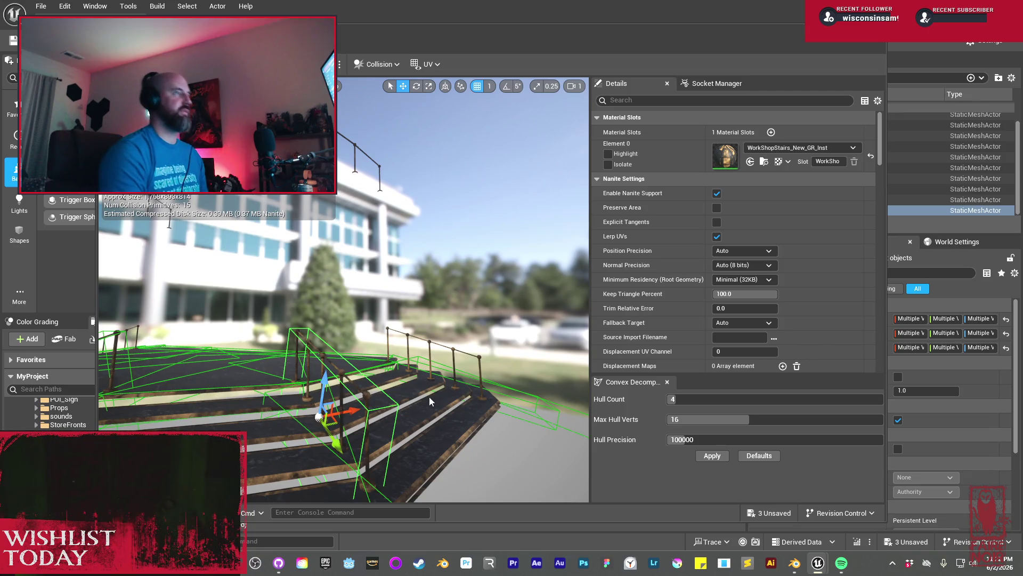
{"action": "left_click_drag", "start_coordinate": [342, 428], "coordinate": [456, 264]}
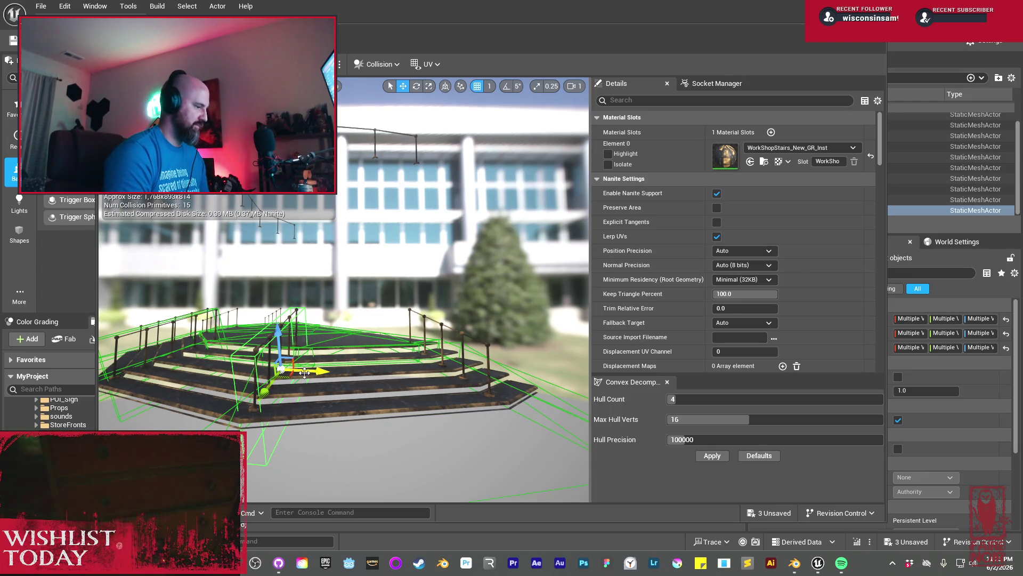
Alt-drag a copy of the collision box and slide it along another railing
{"action": "left_click_drag", "start_coordinate": [306, 371], "coordinate": [455, 367]}
{"action": "key", "text": "f"}
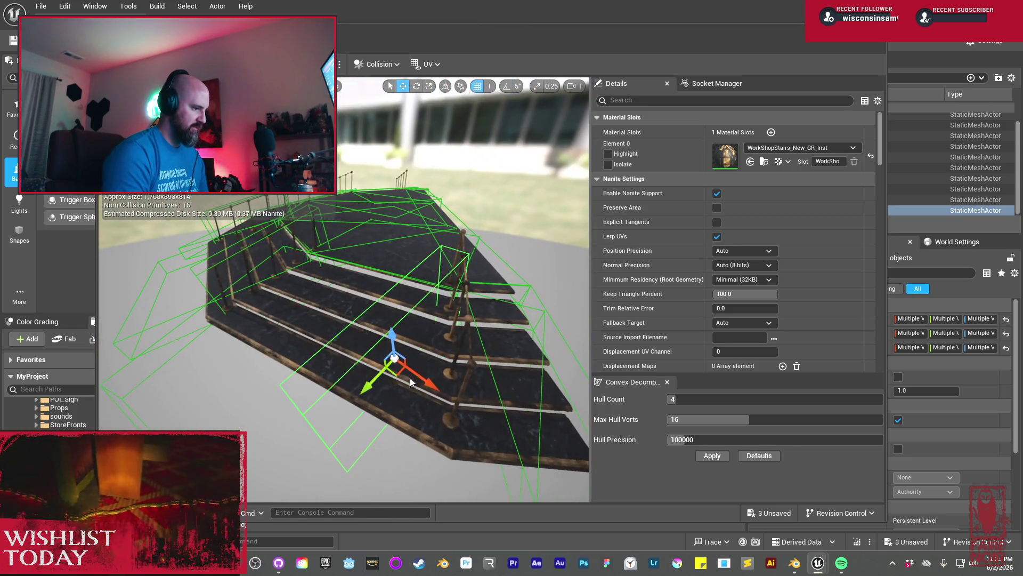
{"action": "mouse_move", "coordinate": [437, 376]}
{"action": "left_mouse_down"}
{"action": "mouse_move", "coordinate": [482, 388]}
{"action": "mouse_move", "coordinate": [522, 383]}
{"action": "mouse_move", "coordinate": [526, 435]}
{"action": "mouse_move", "coordinate": [469, 405]}
{"action": "mouse_move", "coordinate": [459, 347]}
{"action": "mouse_move", "coordinate": [402, 372]}
{"action": "mouse_move", "coordinate": [425, 348]}
{"action": "mouse_move", "coordinate": [413, 330]}
{"action": "left_mouse_up"}
{"action": "key", "text": "e"}
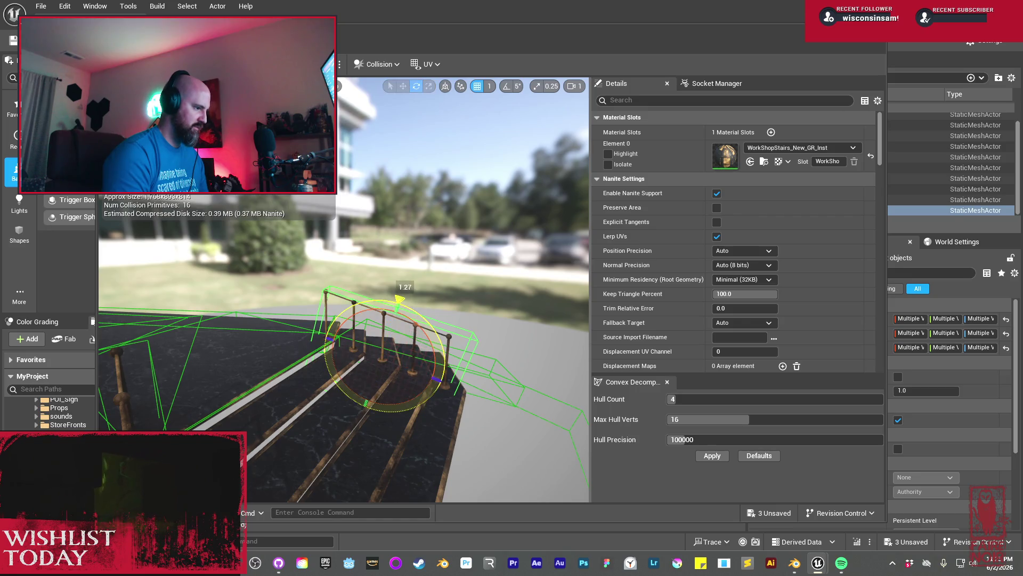
{"action": "key", "text": "w"}
{"action": "left_click_drag", "start_coordinate": [399, 301], "coordinate": [441, 343]}
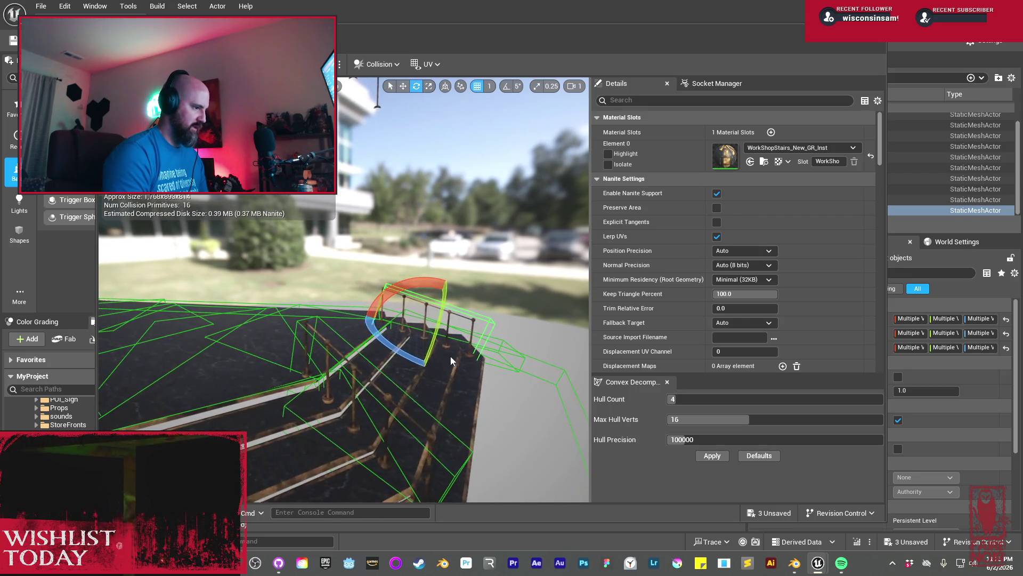
{"action": "mouse_move", "coordinate": [373, 331]}
{"action": "left_mouse_down"}
{"action": "mouse_move", "coordinate": [533, 323]}
{"action": "mouse_move", "coordinate": [482, 267]}
{"action": "mouse_move", "coordinate": [466, 283]}
{"action": "mouse_move", "coordinate": [485, 287]}
{"action": "mouse_move", "coordinate": [412, 347]}
{"action": "mouse_move", "coordinate": [374, 305]}
{"action": "mouse_move", "coordinate": [394, 315]}
{"action": "mouse_move", "coordinate": [410, 303]}
{"action": "mouse_move", "coordinate": [376, 320]}
{"action": "left_mouse_up"}
Rotate the railing box about 3 degrees, slide it along the railing, then Alt-drag another copy
{"action": "key", "text": "e"}
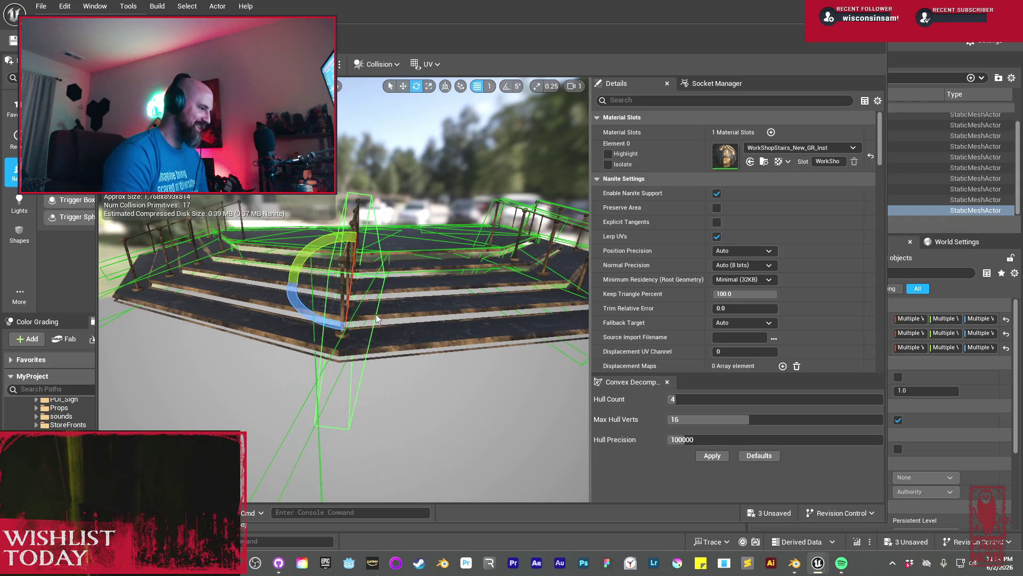
{"action": "mouse_move", "coordinate": [341, 233]}
{"action": "left_mouse_down"}
{"action": "mouse_move", "coordinate": [410, 296]}
{"action": "mouse_move", "coordinate": [357, 274]}
{"action": "mouse_move", "coordinate": [379, 286]}
{"action": "mouse_move", "coordinate": [357, 299]}
{"action": "mouse_move", "coordinate": [390, 311]}
{"action": "mouse_move", "coordinate": [370, 323]}
{"action": "mouse_move", "coordinate": [424, 297]}
{"action": "left_mouse_up"}
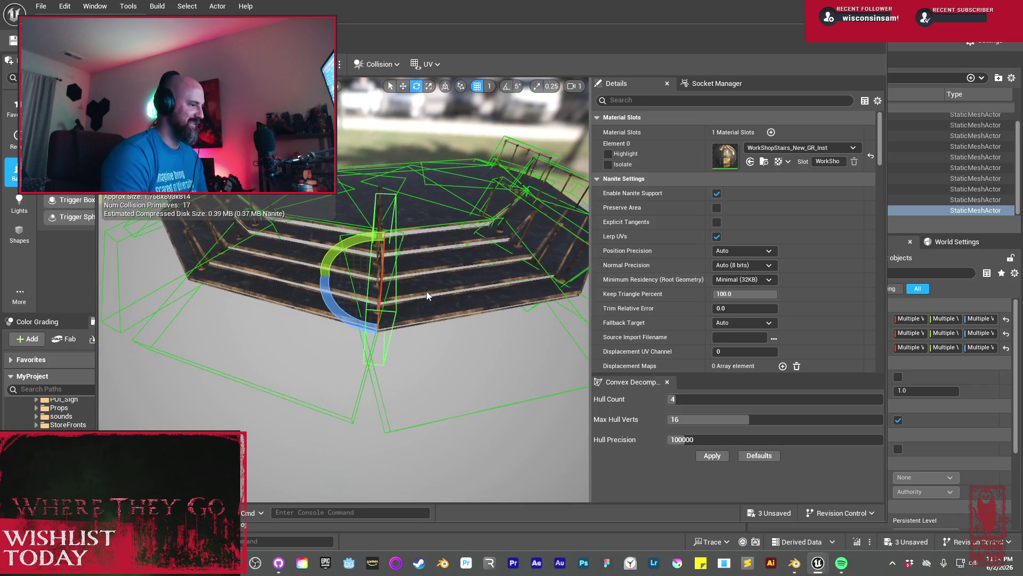
{"action": "left_click_drag", "start_coordinate": [366, 325], "coordinate": [359, 308]}
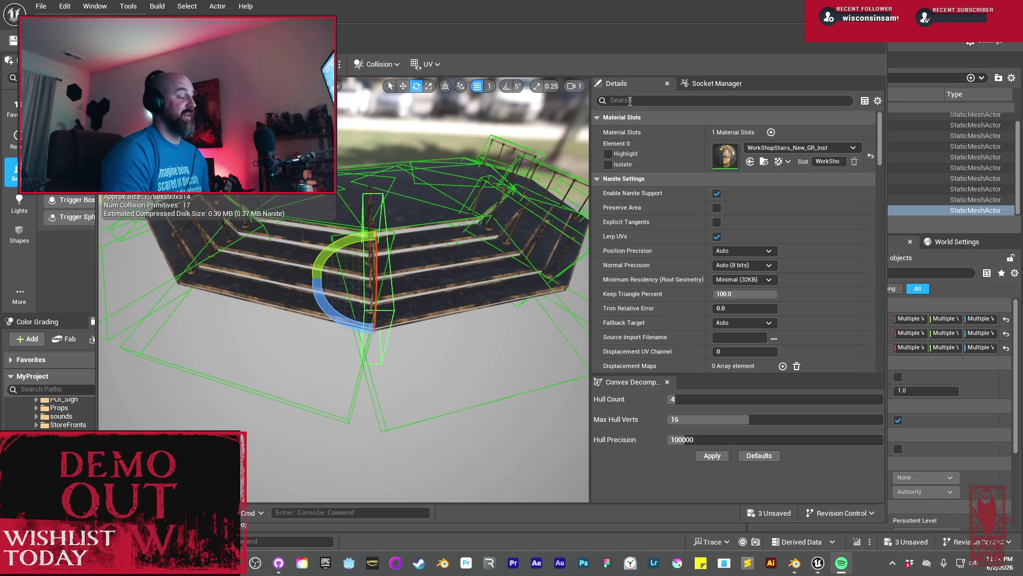
{"action": "mouse_move", "coordinate": [436, 224]}
{"action": "left_mouse_down"}
{"action": "mouse_move", "coordinate": [415, 223]}
{"action": "mouse_move", "coordinate": [385, 171]}
{"action": "left_mouse_up"}
{"action": "key", "text": "w"}
{"action": "left_click_drag", "start_coordinate": [374, 244], "coordinate": [413, 243]}
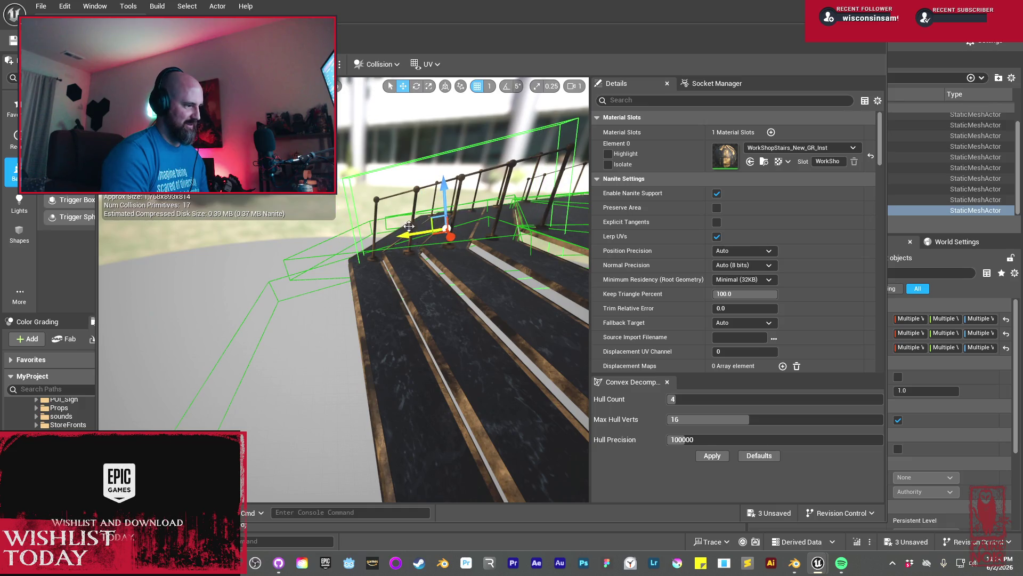
{"action": "mouse_move", "coordinate": [476, 221]}
{"action": "left_mouse_down"}
{"action": "mouse_move", "coordinate": [466, 205]}
{"action": "mouse_move", "coordinate": [476, 222]}
{"action": "left_mouse_up"}
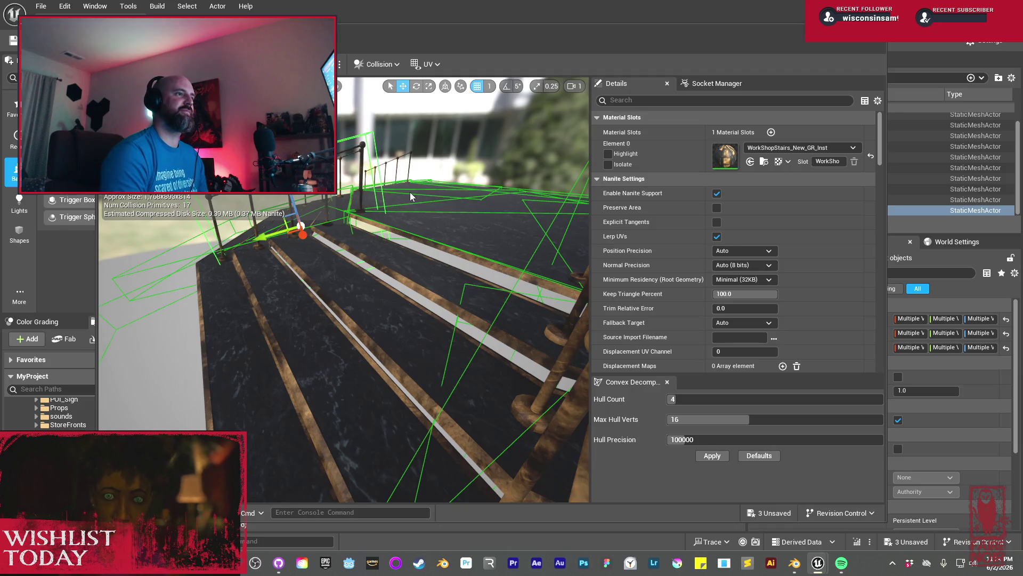
{"action": "mouse_move", "coordinate": [432, 196]}
{"action": "left_mouse_down"}
{"action": "mouse_move", "coordinate": [421, 234]}
{"action": "mouse_move", "coordinate": [402, 250]}
{"action": "left_mouse_up"}
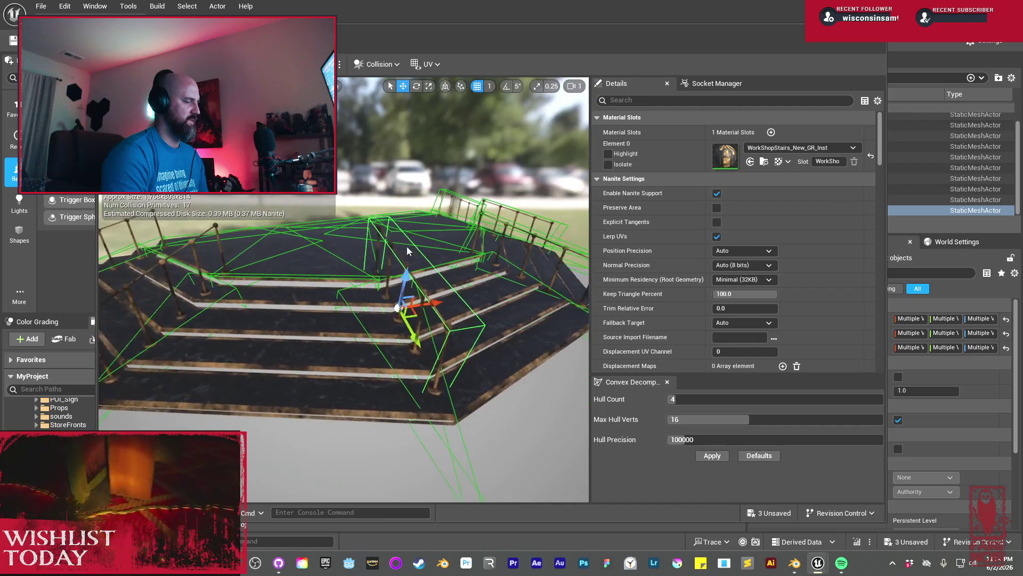
{"action": "mouse_move", "coordinate": [398, 307]}
{"action": "left_mouse_down"}
{"action": "mouse_move", "coordinate": [224, 331]}
{"action": "mouse_move", "coordinate": [399, 343]}
{"action": "mouse_move", "coordinate": [370, 304]}
{"action": "left_mouse_up"}
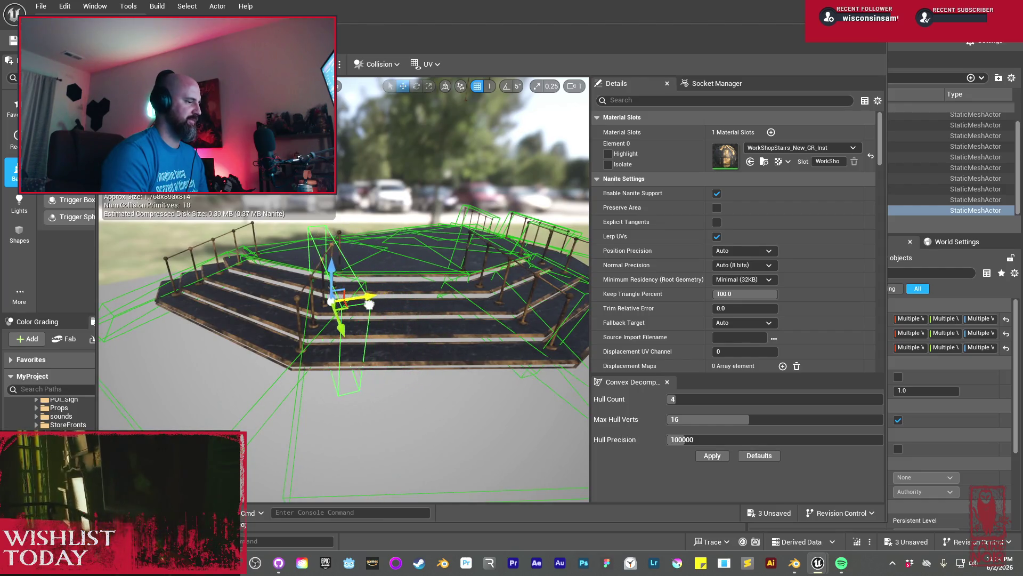
Fine-tune the collision box rotation so it follows the railing
{"action": "key", "text": "e"}
{"action": "mouse_move", "coordinate": [329, 351]}
{"action": "left_mouse_down"}
{"action": "mouse_move", "coordinate": [368, 304]}
{"action": "mouse_move", "coordinate": [385, 309]}
{"action": "left_mouse_up"}
{"action": "mouse_move", "coordinate": [319, 348]}
{"action": "left_mouse_down"}
{"action": "mouse_move", "coordinate": [375, 314]}
{"action": "mouse_move", "coordinate": [378, 286]}
{"action": "left_mouse_up"}
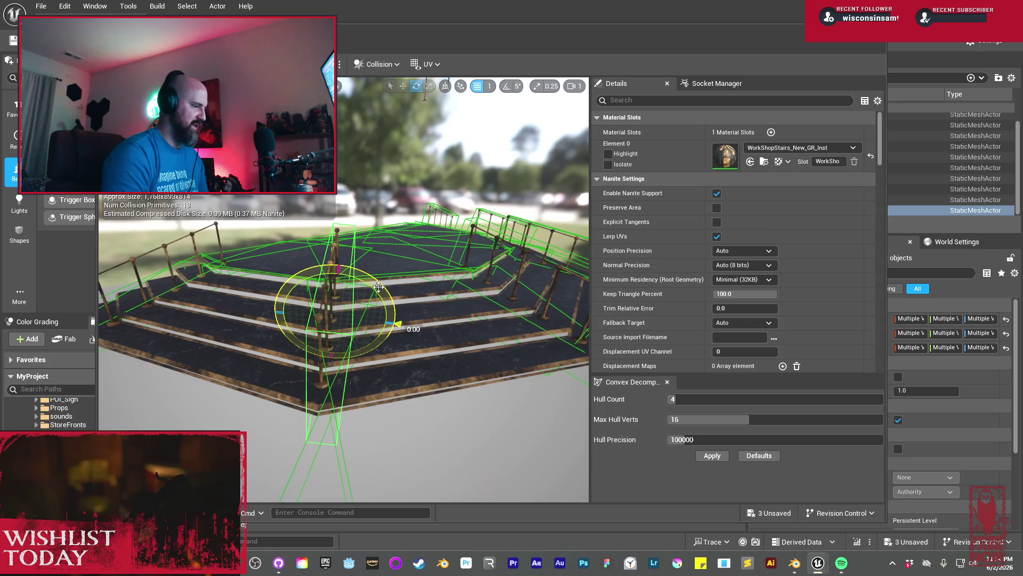
{"action": "left_click_drag", "start_coordinate": [398, 322], "coordinate": [223, 330]}
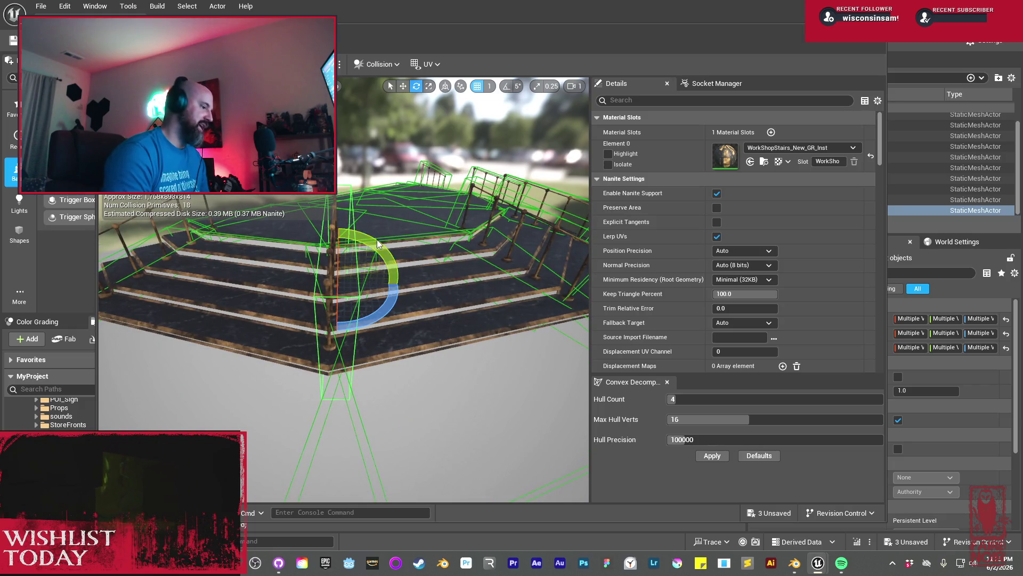
{"action": "left_click_drag", "start_coordinate": [377, 244], "coordinate": [370, 245]}
{"action": "left_click_drag", "start_coordinate": [369, 323], "coordinate": [367, 320]}
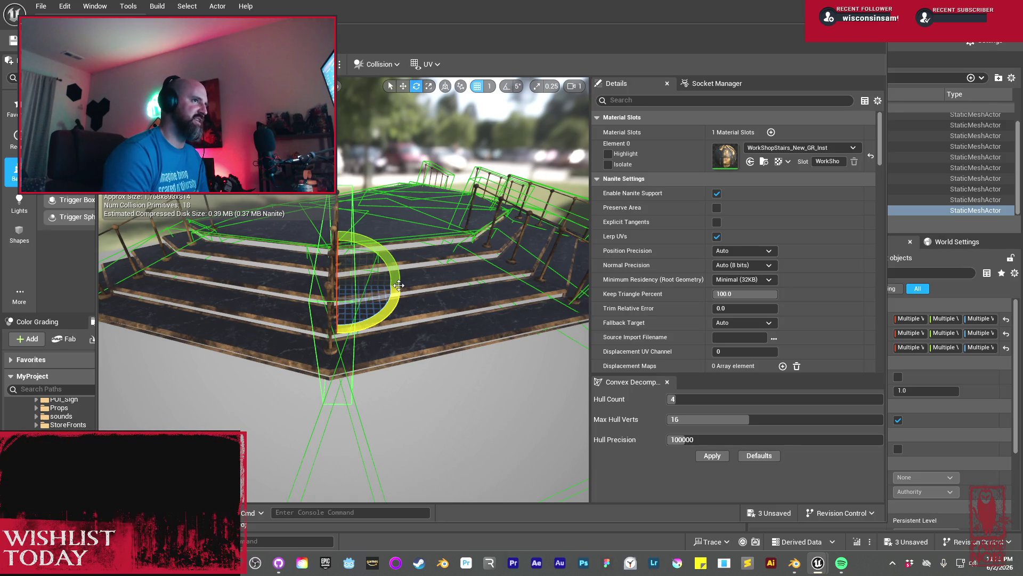
Move the railing collision box left along X to line up with the stairs
{"action": "mouse_move", "coordinate": [414, 338]}
{"action": "left_mouse_down"}
{"action": "mouse_move", "coordinate": [352, 351]}
{"action": "mouse_move", "coordinate": [299, 292]}
{"action": "mouse_move", "coordinate": [353, 300]}
{"action": "mouse_move", "coordinate": [341, 294]}
{"action": "left_mouse_up"}
{"action": "key", "text": "w"}
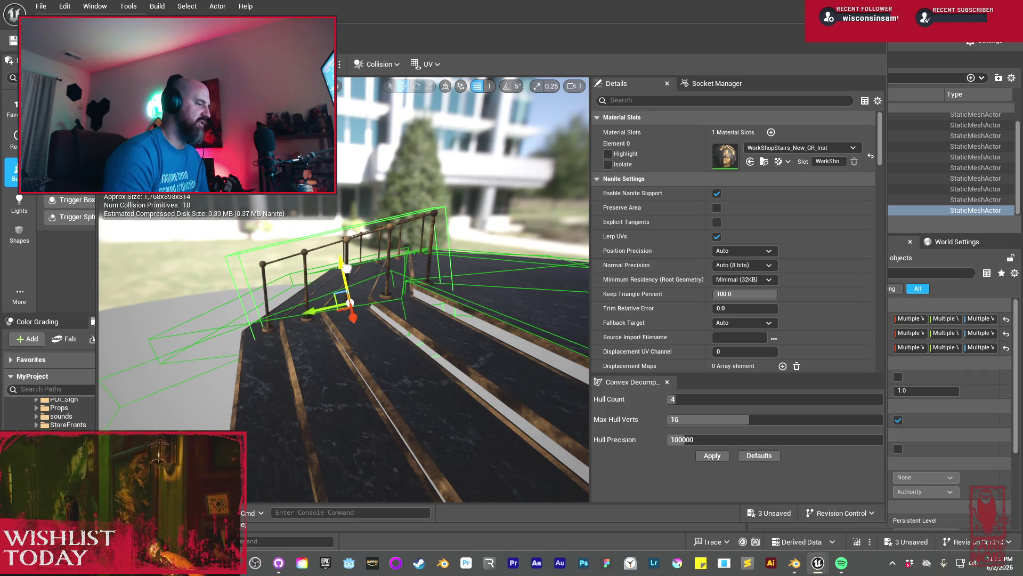
{"action": "key", "text": "e"}
{"action": "key", "text": "w"}
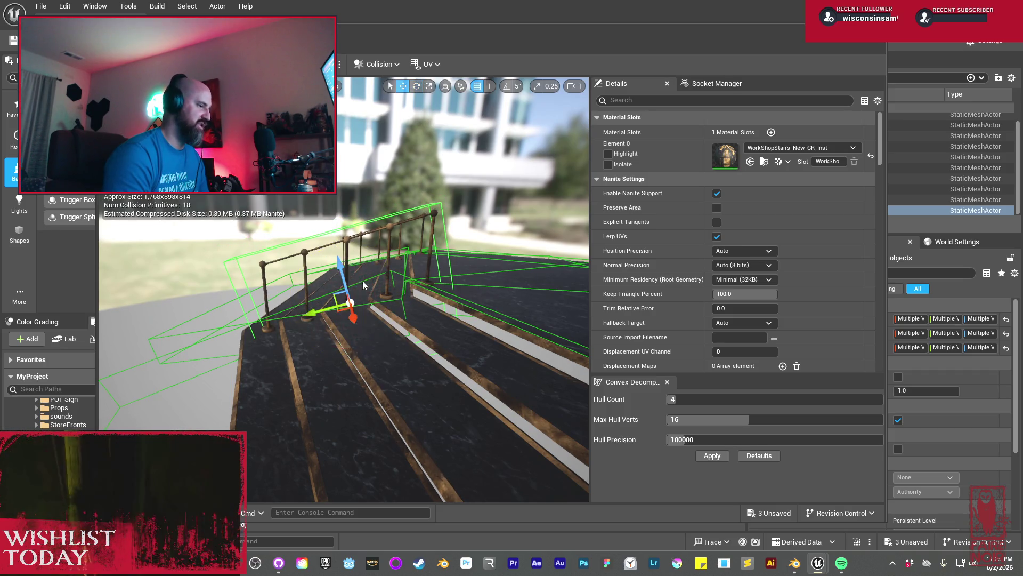
{"action": "mouse_move", "coordinate": [346, 282]}
{"action": "left_mouse_down"}
{"action": "mouse_move", "coordinate": [208, 297]}
{"action": "mouse_move", "coordinate": [334, 320]}
{"action": "mouse_move", "coordinate": [272, 321]}
{"action": "left_mouse_up"}
{"action": "left_click_drag", "start_coordinate": [345, 318], "coordinate": [292, 315]}
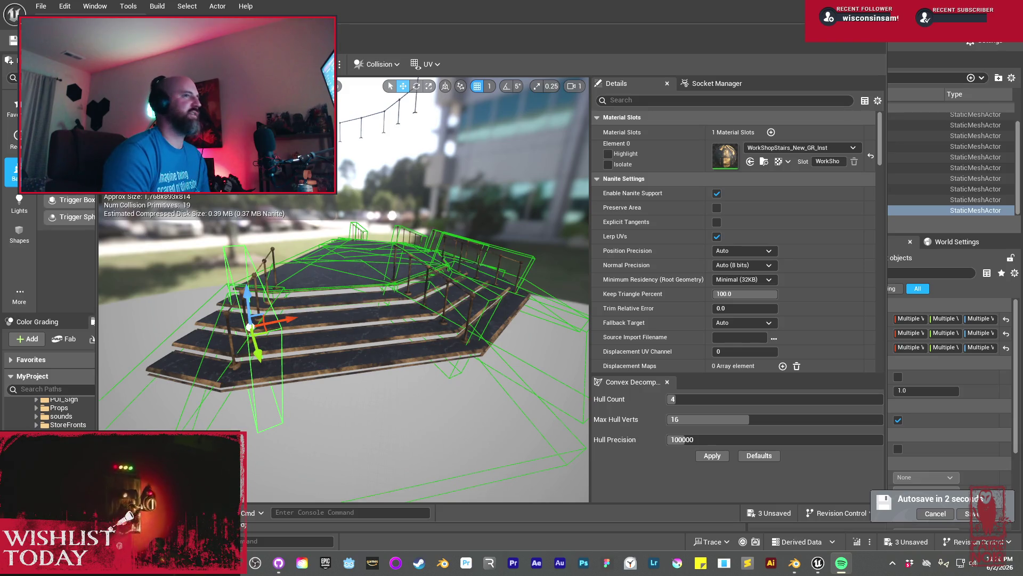
Rotate the last collision box to match the stairs, then go back to the main level editor
{"action": "mouse_move", "coordinate": [337, 308]}
{"action": "left_mouse_down"}
{"action": "mouse_move", "coordinate": [309, 320]}
{"action": "mouse_move", "coordinate": [330, 310]}
{"action": "mouse_move", "coordinate": [385, 323]}
{"action": "mouse_move", "coordinate": [352, 352]}
{"action": "mouse_move", "coordinate": [277, 363]}
{"action": "mouse_move", "coordinate": [316, 368]}
{"action": "left_mouse_up"}
{"action": "key", "text": "e"}
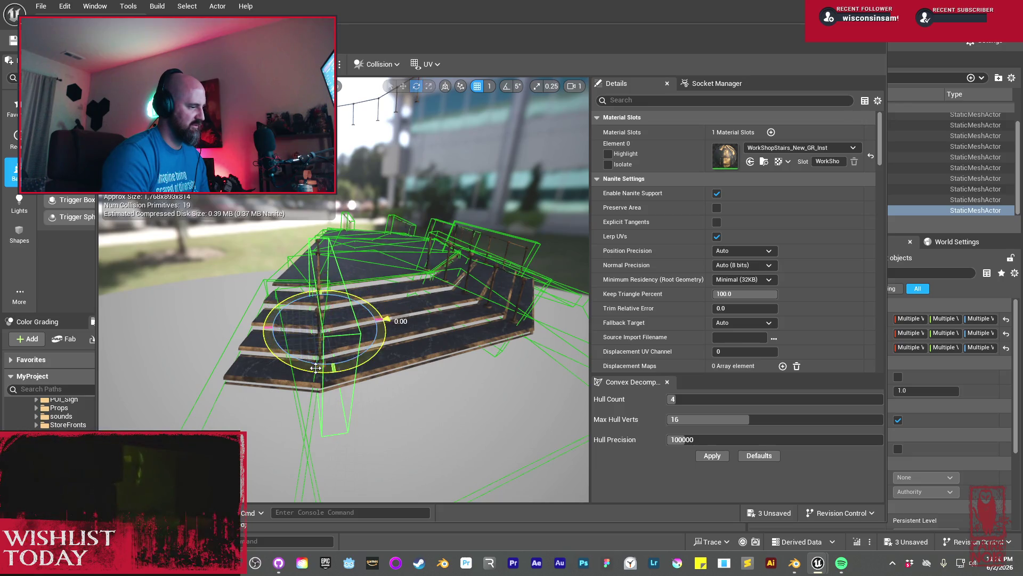
{"action": "left_click_drag", "start_coordinate": [299, 282], "coordinate": [300, 282]}
{"action": "key", "text": "w"}
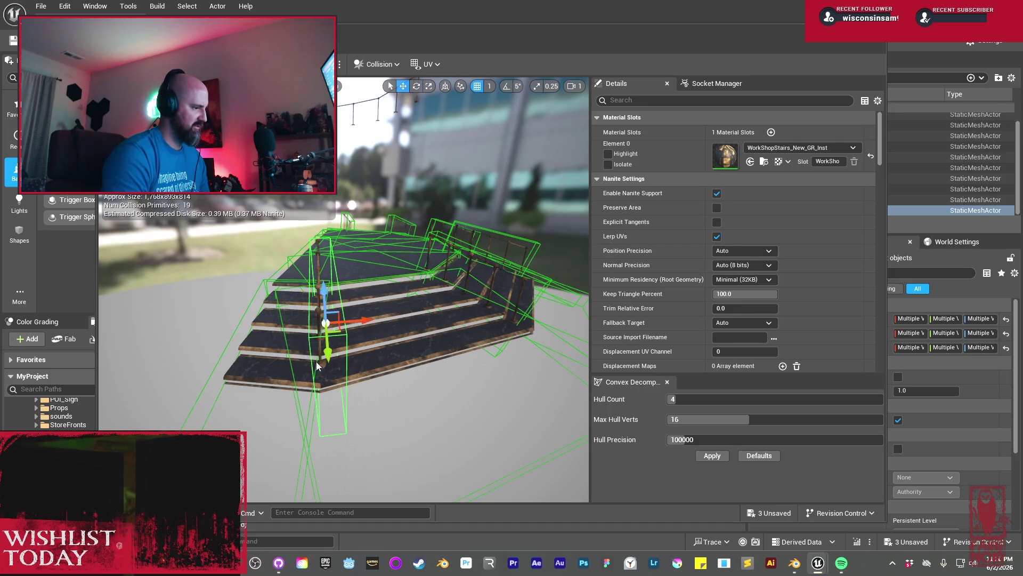
{"action": "mouse_move", "coordinate": [360, 320]}
{"action": "left_mouse_down"}
{"action": "mouse_move", "coordinate": [384, 272]}
{"action": "mouse_move", "coordinate": [315, 285]}
{"action": "mouse_move", "coordinate": [327, 306]}
{"action": "mouse_move", "coordinate": [314, 322]}
{"action": "mouse_move", "coordinate": [351, 317]}
{"action": "mouse_move", "coordinate": [374, 357]}
{"action": "mouse_move", "coordinate": [320, 317]}
{"action": "left_mouse_up"}
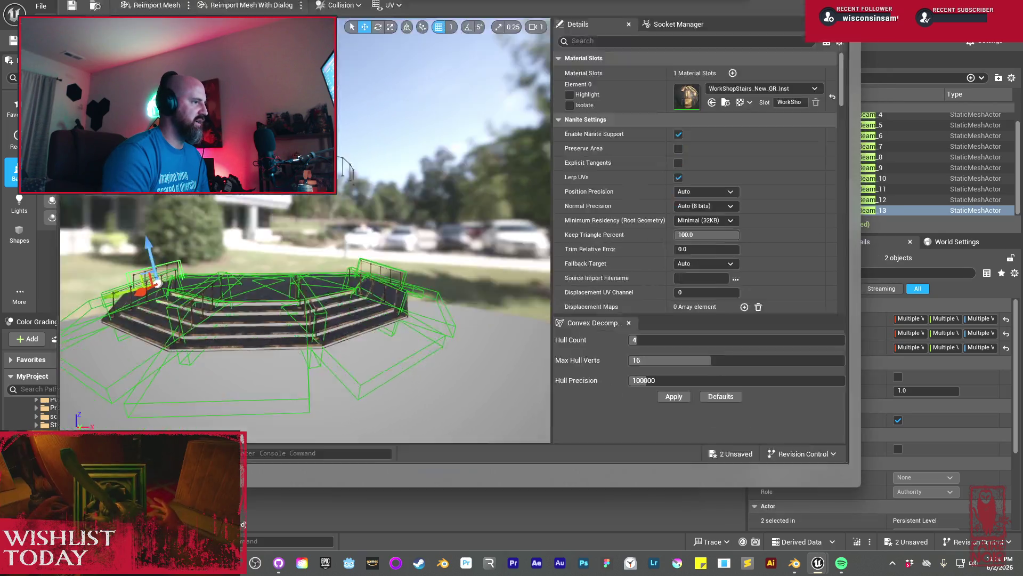
{"action": "left_click", "coordinate": [192, 22]}
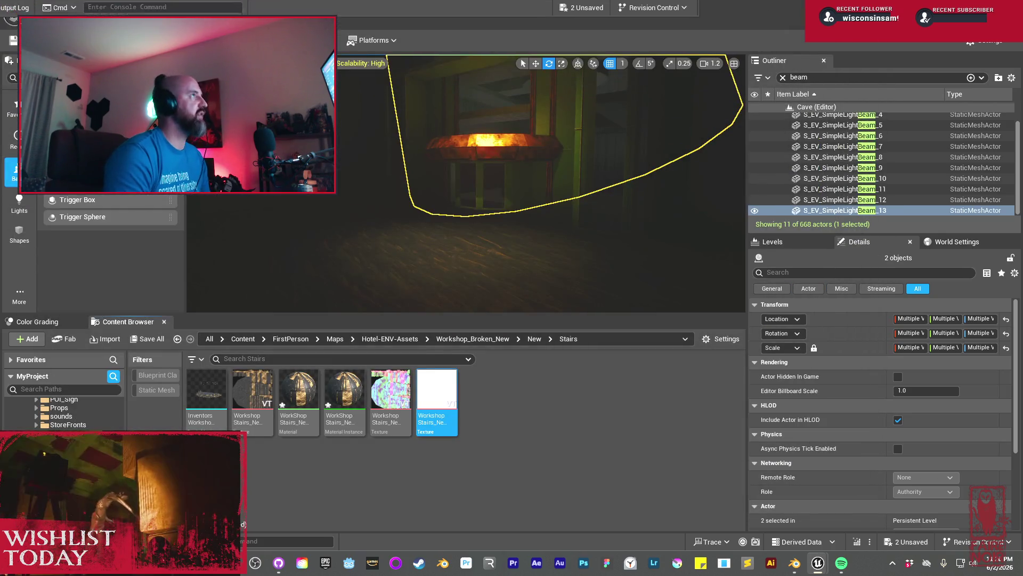
{"action": "left_click", "coordinate": [298, 395]}
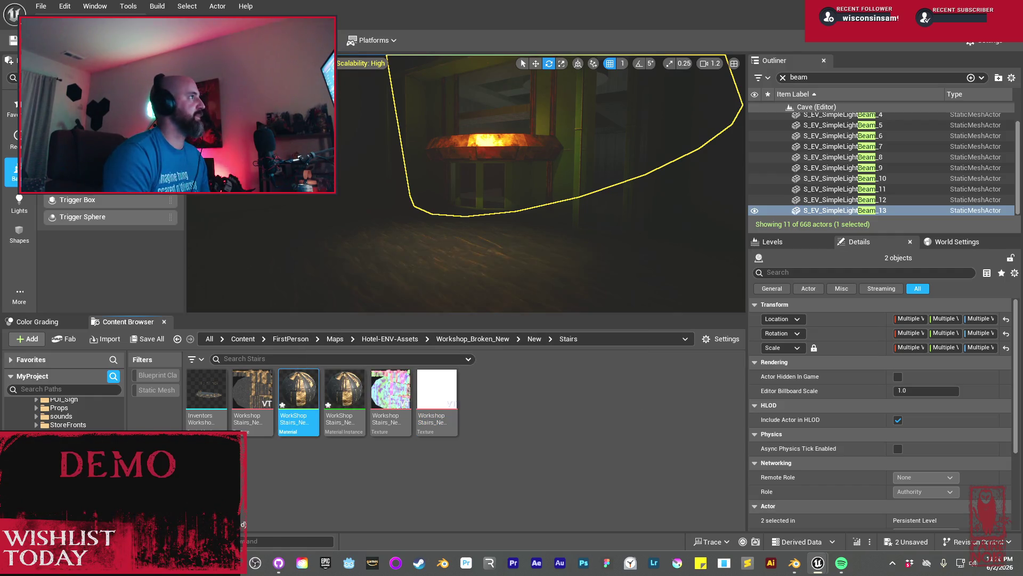
{"action": "left_click", "coordinate": [271, 421]}
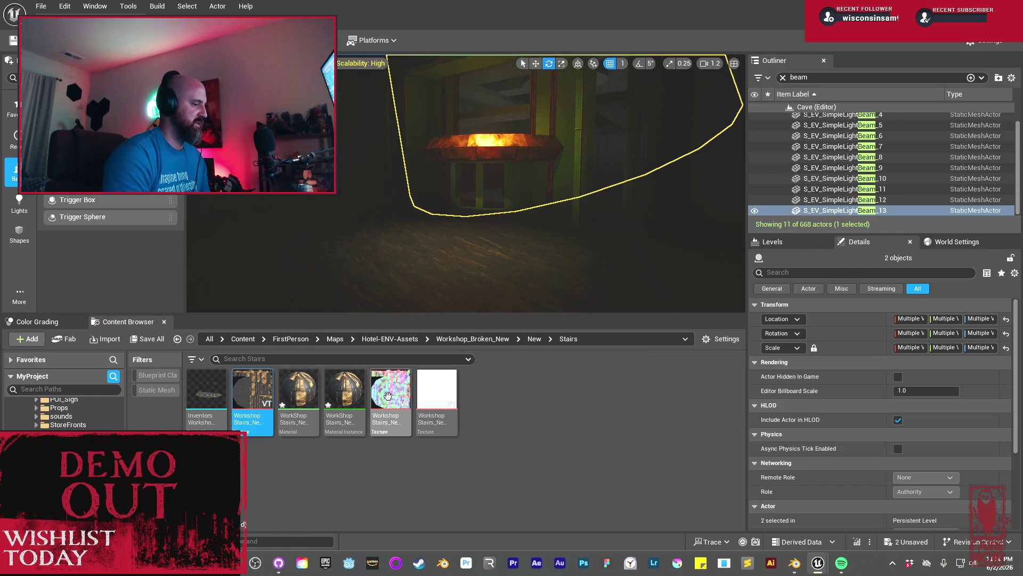
{"action": "left_click", "coordinate": [434, 397]}
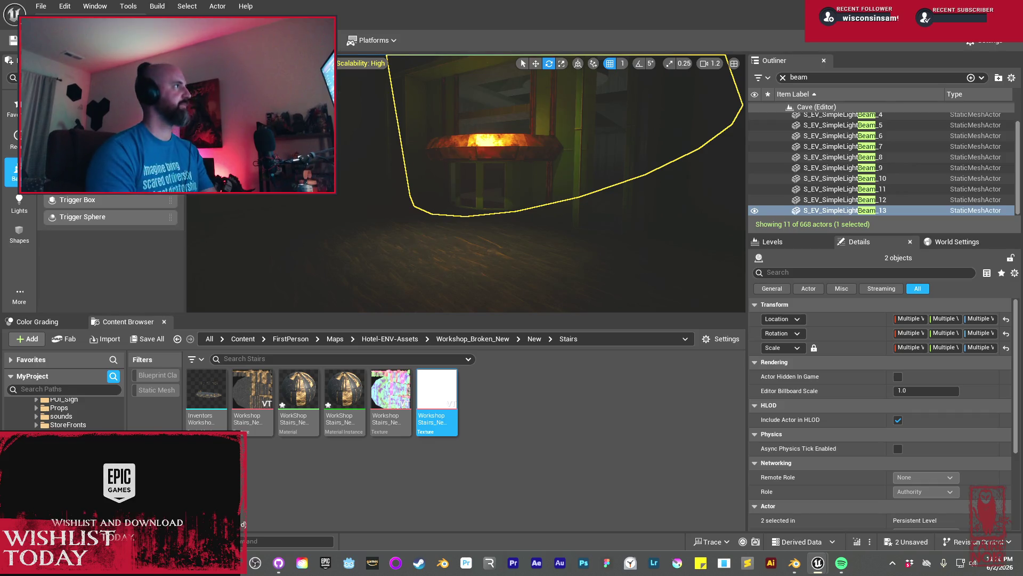
{"action": "left_click", "coordinate": [252, 395]}
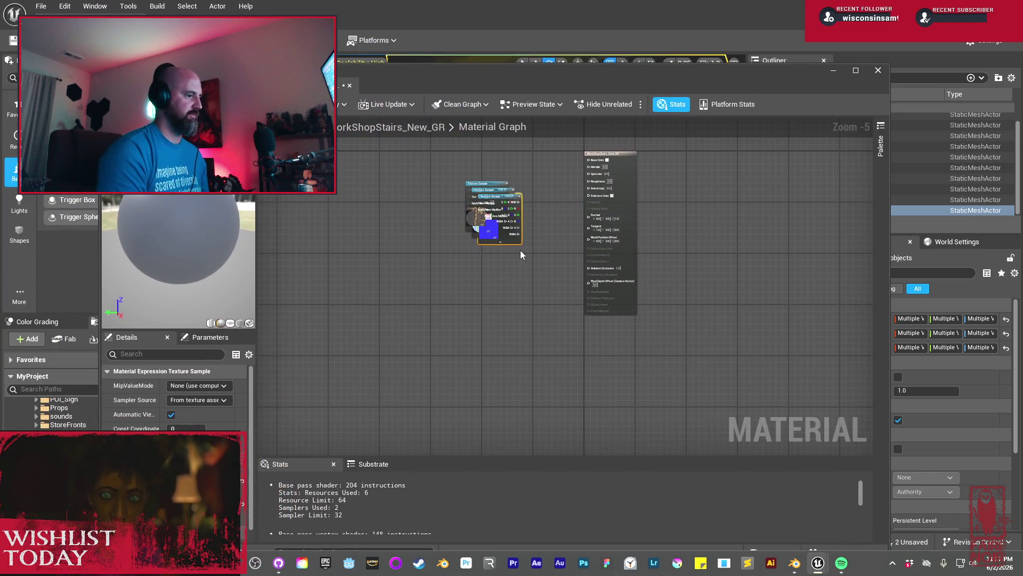
Spread out the stacked texture samples and connect the colour texture's RGB to Base Color
{"action": "mouse_move", "coordinate": [521, 234]}
{"action": "left_mouse_down"}
{"action": "mouse_move", "coordinate": [503, 288]}
{"action": "mouse_move", "coordinate": [436, 207]}
{"action": "left_mouse_up"}
{"action": "left_click_drag", "start_coordinate": [416, 264], "coordinate": [401, 143]}
{"action": "left_click_drag", "start_coordinate": [584, 214], "coordinate": [574, 304]}
{"action": "left_click_drag", "start_coordinate": [384, 228], "coordinate": [412, 164]}
{"action": "left_click_drag", "start_coordinate": [474, 181], "coordinate": [652, 300]}
{"action": "left_click_drag", "start_coordinate": [512, 341], "coordinate": [487, 134]}
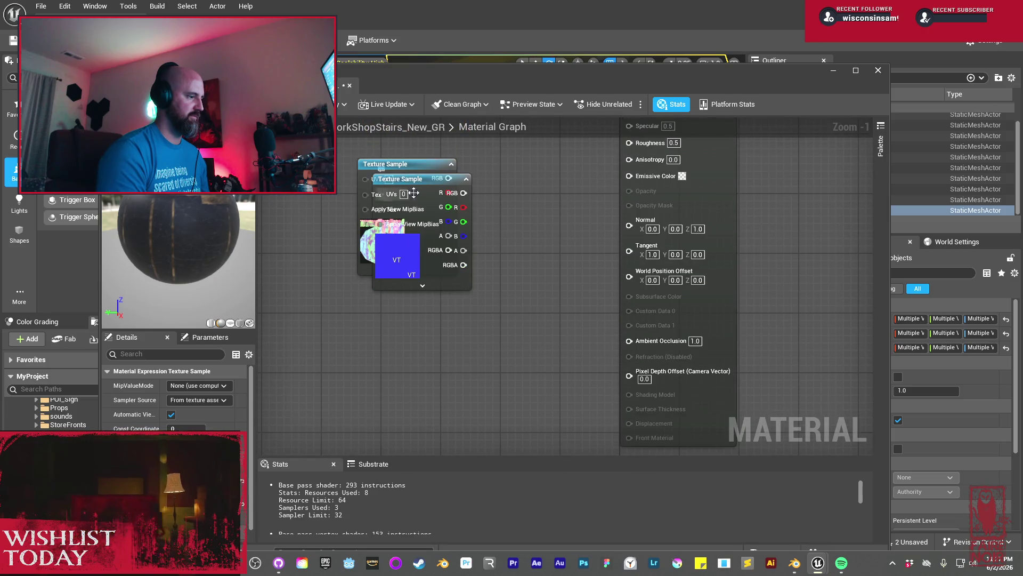
{"action": "left_click_drag", "start_coordinate": [411, 191], "coordinate": [386, 339]}
Wire the packed texture's R, G, B channels to Metallic, Roughness and Ambient Occlusion
{"action": "left_click_drag", "start_coordinate": [411, 281], "coordinate": [379, 367]}
{"action": "left_click_drag", "start_coordinate": [374, 250], "coordinate": [308, 173]}
{"action": "left_click_drag", "start_coordinate": [348, 201], "coordinate": [611, 199]}
{"action": "mouse_move", "coordinate": [366, 221]}
{"action": "left_mouse_down"}
{"action": "mouse_move", "coordinate": [491, 223]}
{"action": "mouse_move", "coordinate": [338, 229]}
{"action": "mouse_move", "coordinate": [598, 222]}
{"action": "mouse_move", "coordinate": [592, 213]}
{"action": "left_mouse_up"}
{"action": "key", "text": "ctrl+z"}
{"action": "key", "text": "ctrl+z"}
{"action": "key", "text": "ctrl+z"}
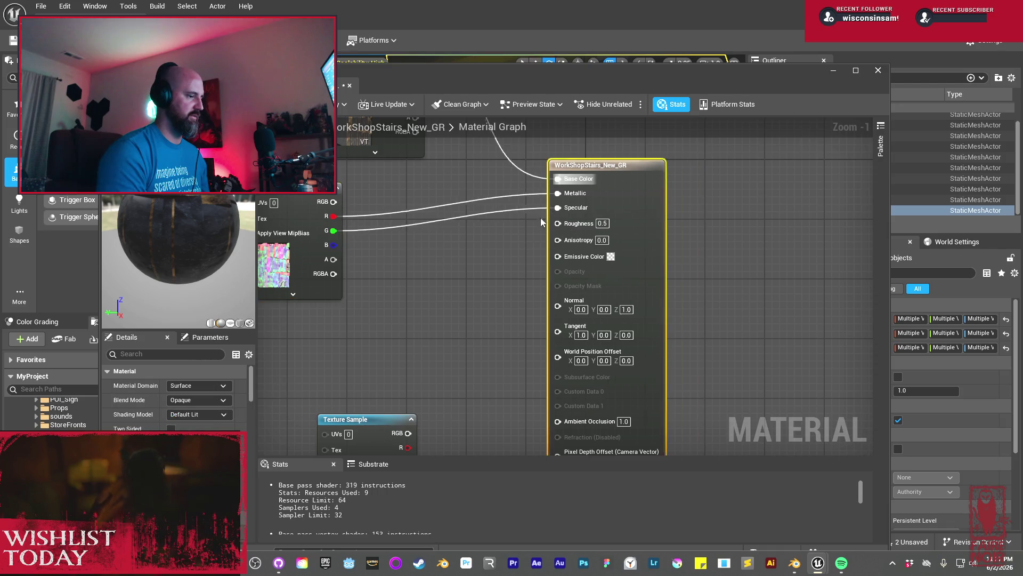
{"action": "left_click_drag", "start_coordinate": [333, 231], "coordinate": [611, 228]}
{"action": "mouse_move", "coordinate": [333, 244]}
{"action": "left_mouse_down"}
{"action": "mouse_move", "coordinate": [430, 316]}
{"action": "mouse_move", "coordinate": [579, 387]}
{"action": "mouse_move", "coordinate": [623, 422]}
{"action": "left_mouse_up"}
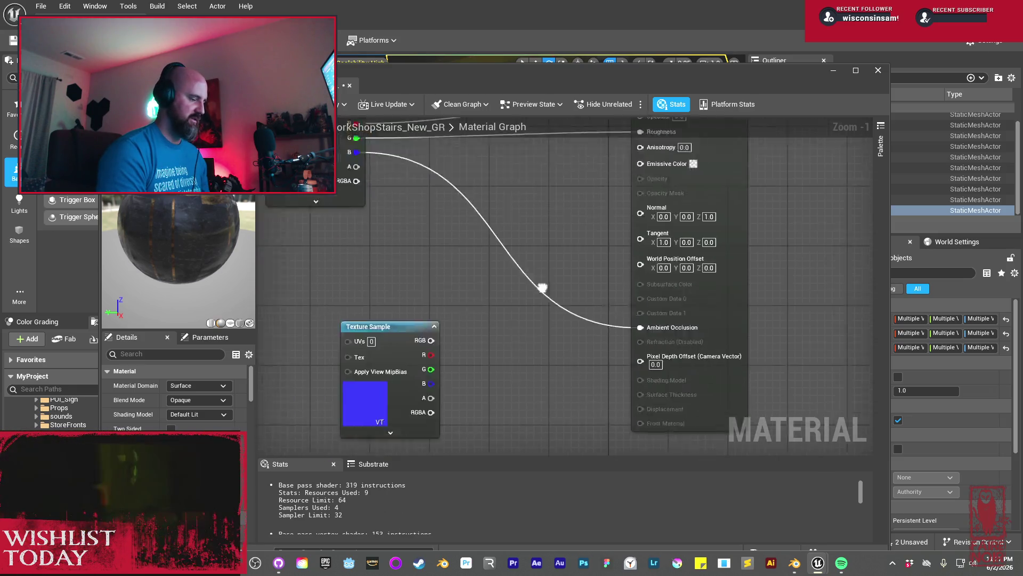
Drag a wire from the normal map and add a FlattenNormal node
{"action": "left_click_drag", "start_coordinate": [478, 249], "coordinate": [322, 243]}
{"action": "left_click_drag", "start_coordinate": [456, 293], "coordinate": [469, 296]}
{"action": "type", "text": "flatn"}
{"action": "key", "text": "BackSpace"}
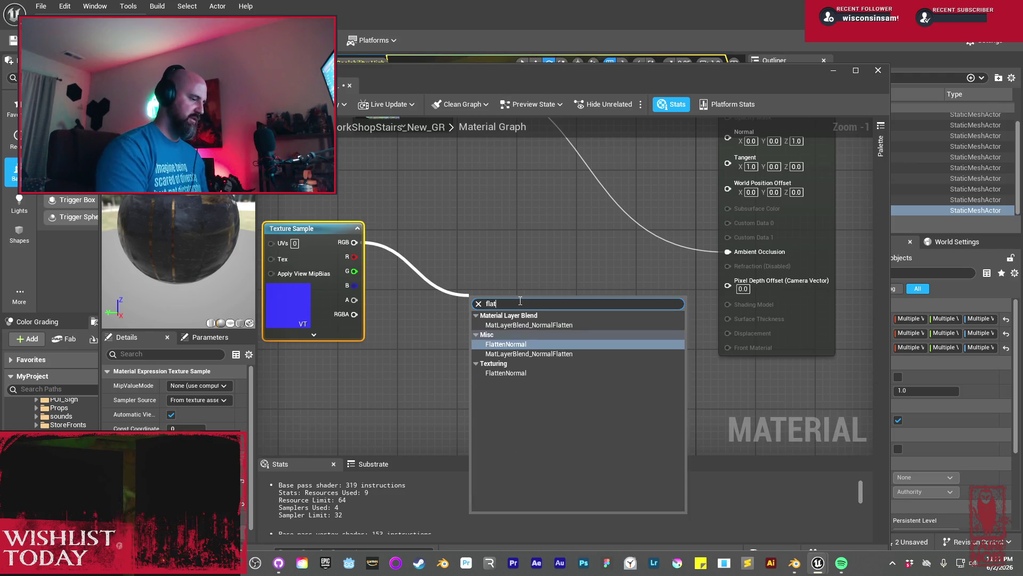
{"action": "key", "text": "Return"}
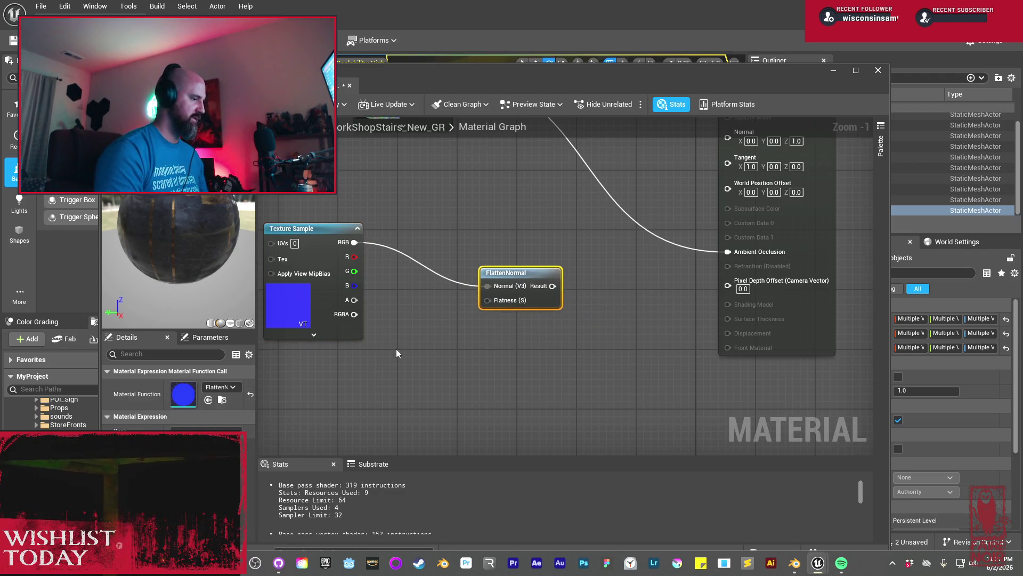
Connect FlattenNormal's Result to Normal, save WorkShopStairs_New_GR, and close the Material Editor
{"action": "left_click", "coordinate": [396, 351]}
{"action": "mouse_move", "coordinate": [551, 274]}
{"action": "left_mouse_down"}
{"action": "mouse_move", "coordinate": [463, 426]}
{"action": "mouse_move", "coordinate": [552, 293]}
{"action": "mouse_move", "coordinate": [622, 245]}
{"action": "left_mouse_up"}
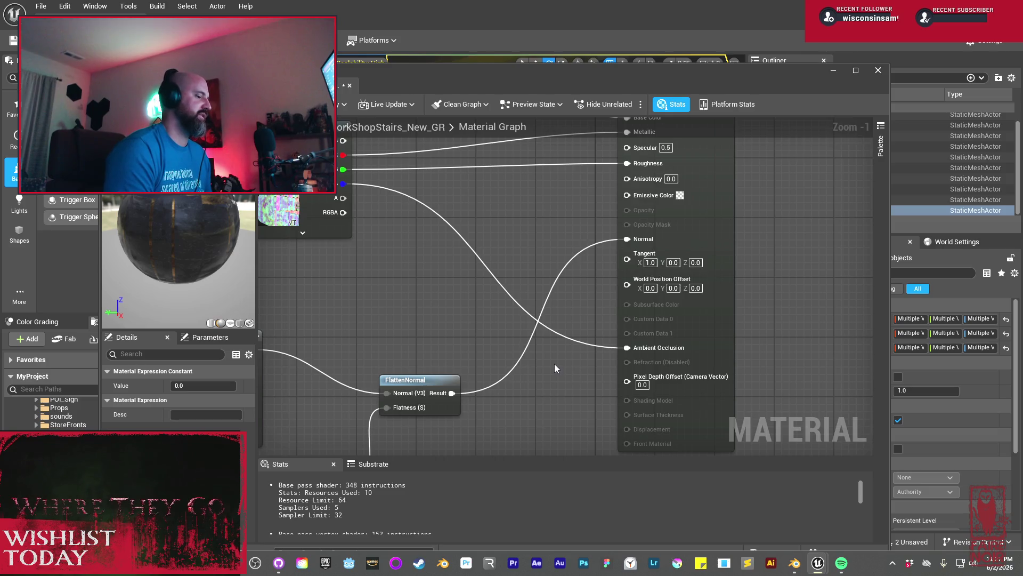
{"action": "scroll", "coordinate": [435, 321], "scroll_direction": "down", "scroll_amount": 2}
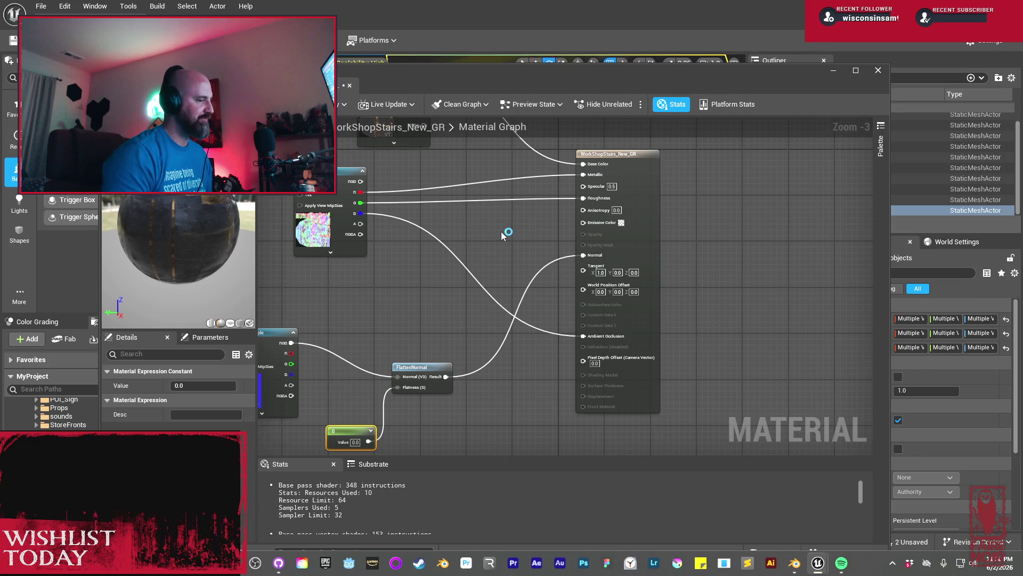
{"action": "left_click_drag", "start_coordinate": [503, 235], "coordinate": [494, 280]}
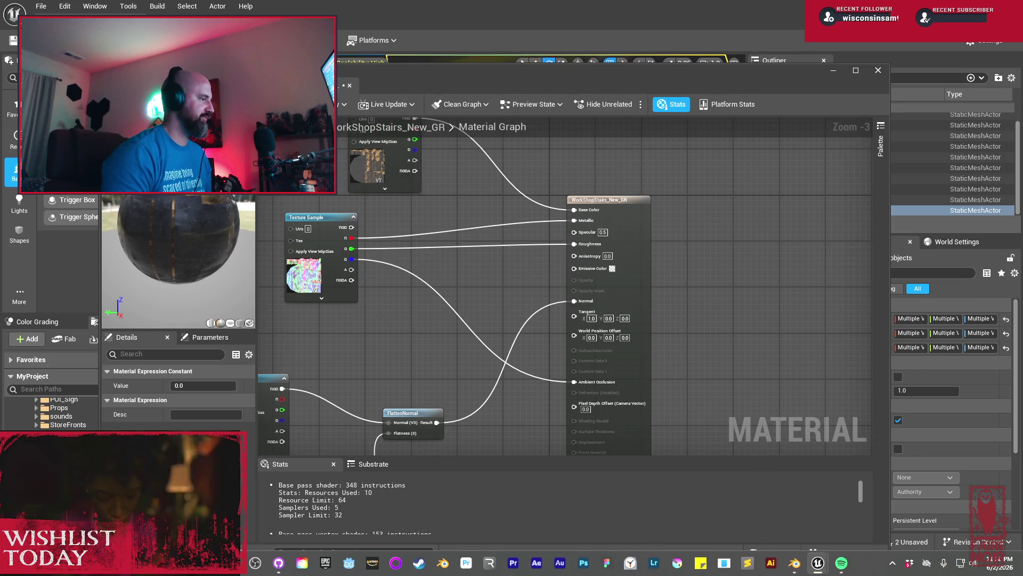
{"action": "key", "text": "ctrl+s"}
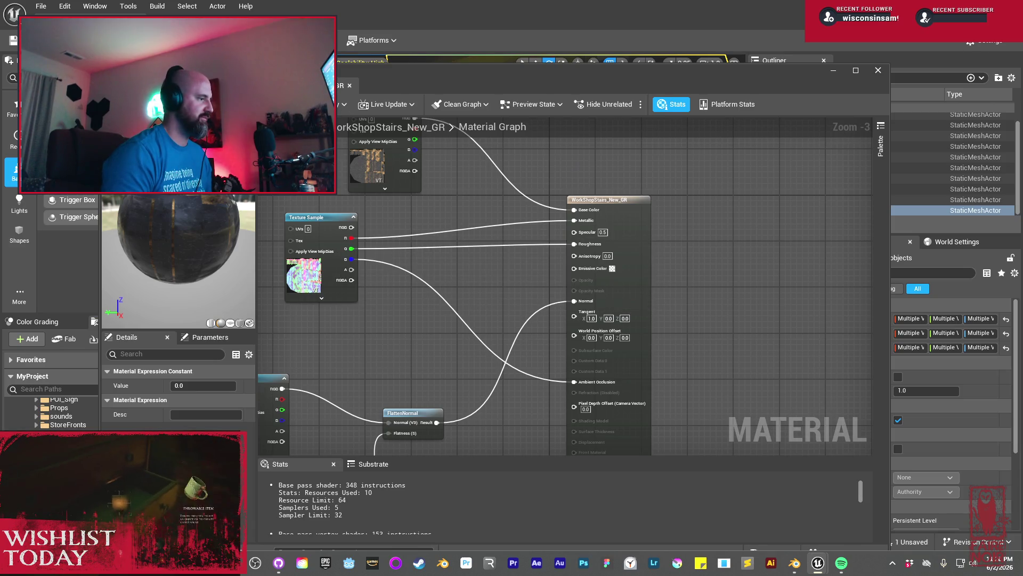
{"action": "key", "text": "alt+F4"}
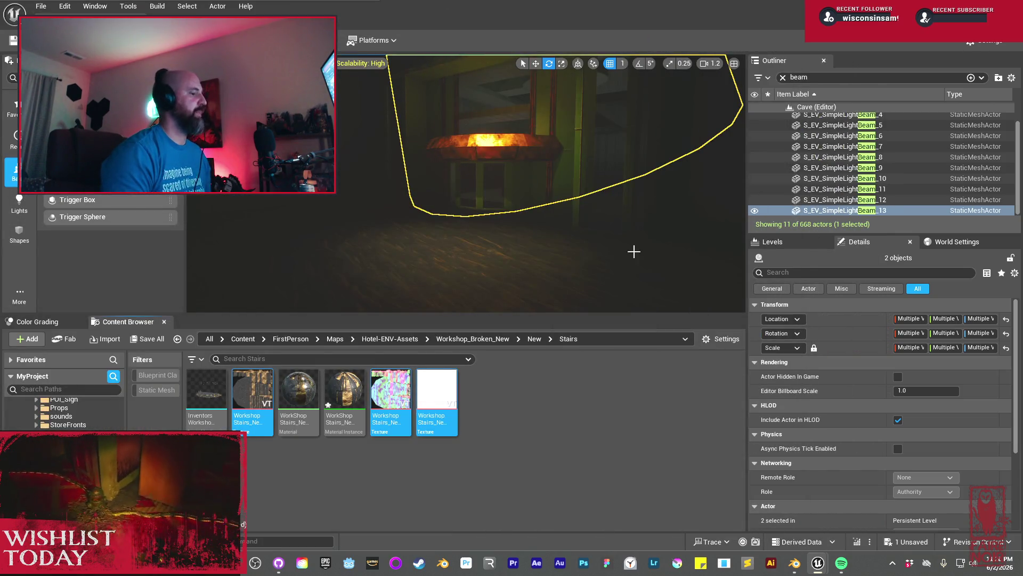
Select InventorsWorkshop_New_Structure, review its Details material slots, and open the Stairs folder's new-content menu
{"action": "left_click", "coordinate": [581, 167]}
{"action": "scroll", "coordinate": [917, 492], "scroll_direction": "down", "scroll_amount": 2}
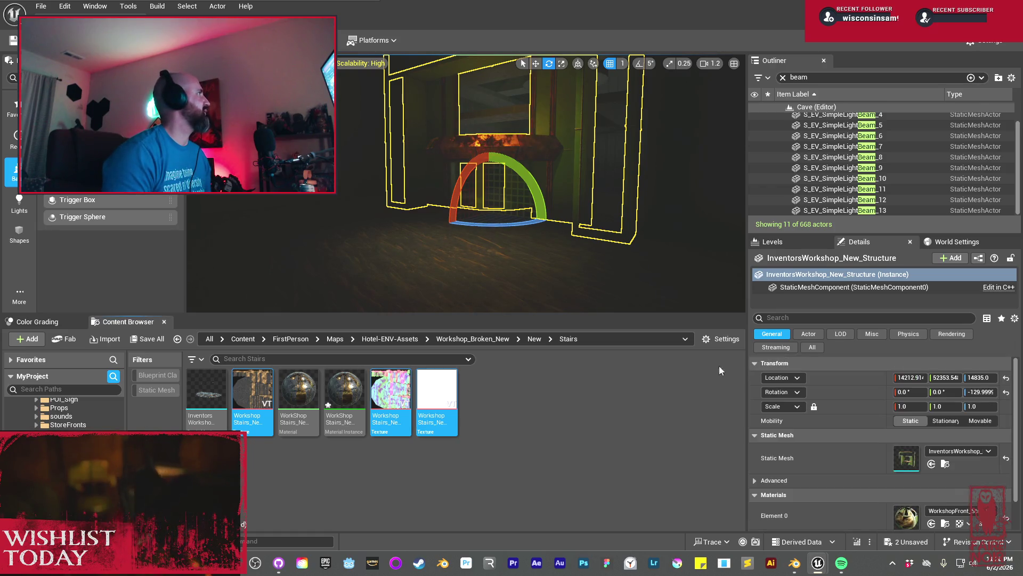
{"action": "scroll", "coordinate": [872, 496], "scroll_direction": "down", "scroll_amount": 1}
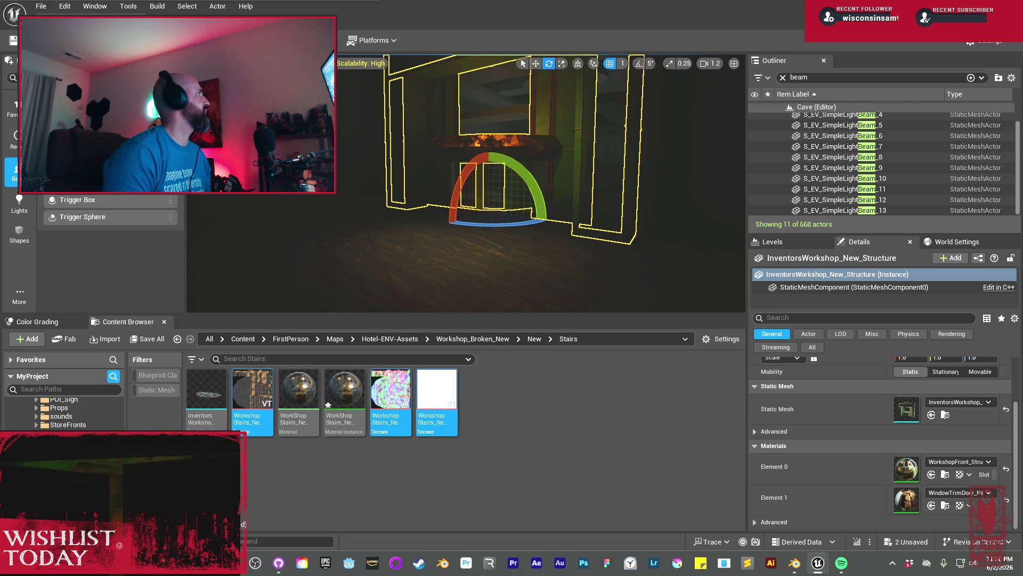
{"action": "scroll", "coordinate": [882, 426], "scroll_direction": "up", "scroll_amount": 3}
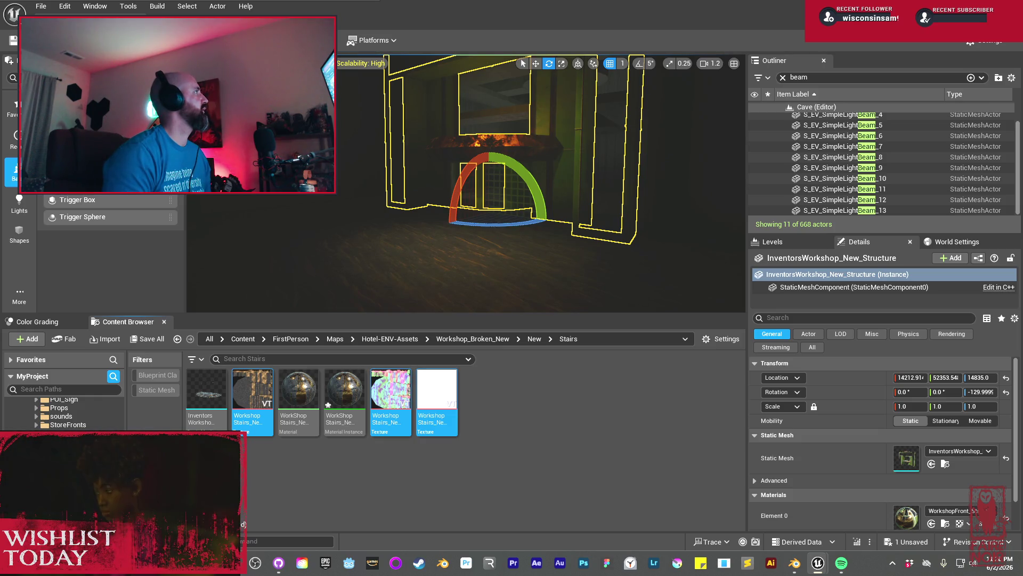
{"action": "right_click", "coordinate": [545, 446]}
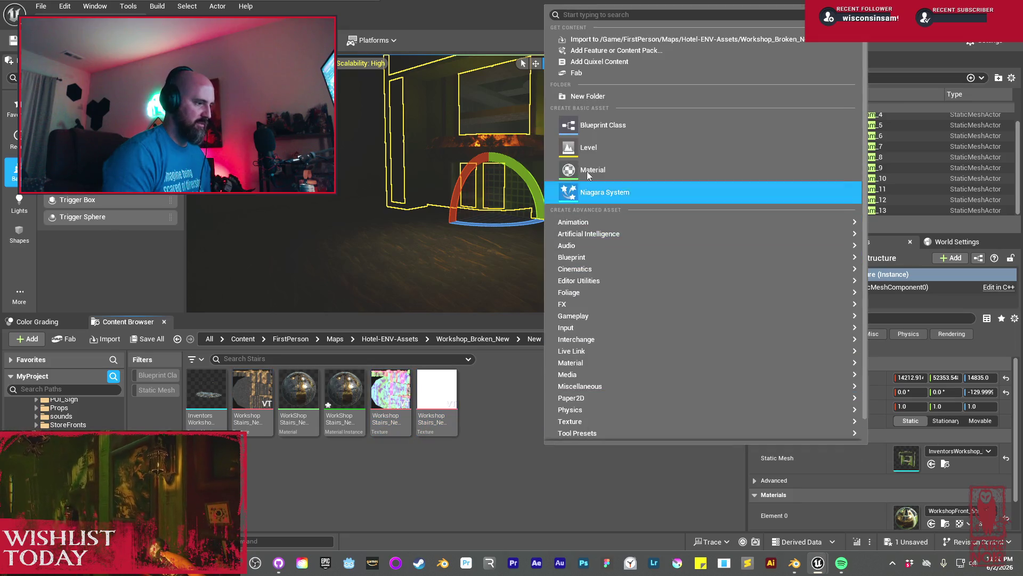
Create a Materials folder in Stairs and move the stairs material and texture assets into it
{"action": "left_click", "coordinate": [595, 104]}
{"action": "type", "text": "Materials"}
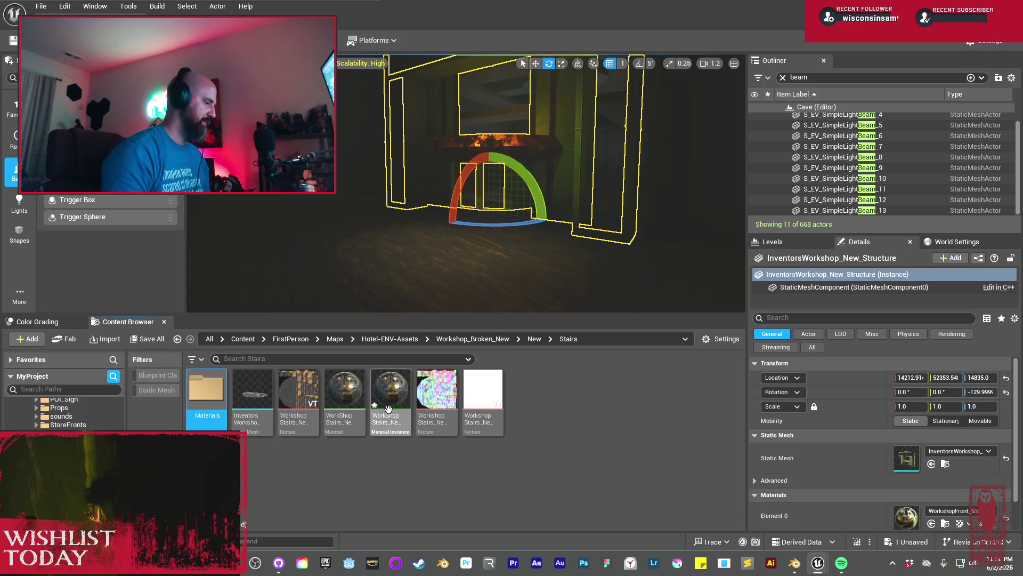
{"action": "mouse_move", "coordinate": [278, 432]}
{"action": "left_mouse_down"}
{"action": "mouse_move", "coordinate": [479, 392]}
{"action": "mouse_move", "coordinate": [211, 397]}
{"action": "mouse_move", "coordinate": [211, 407]}
{"action": "left_mouse_up"}
{"action": "left_click", "coordinate": [233, 416]}
Inside Materials, create a Textures folder and move the three textures into it
{"action": "double_click", "coordinate": [205, 389]}
{"action": "right_click", "coordinate": [457, 457]}
{"action": "left_click", "coordinate": [520, 104]}
{"action": "type", "text": "Textures"}
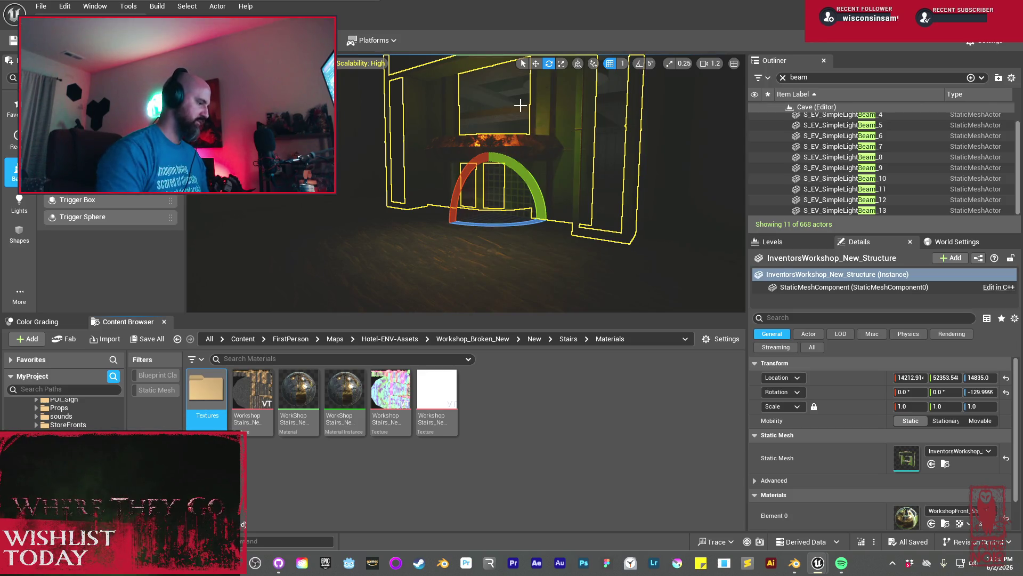
{"action": "left_click", "coordinate": [252, 392]}
{"action": "left_click", "coordinate": [390, 392], "text": "ctrl"}
{"action": "left_click", "coordinate": [437, 392], "text": "ctrl"}
{"action": "mouse_move", "coordinate": [255, 394]}
{"action": "left_mouse_down"}
{"action": "mouse_move", "coordinate": [264, 409]}
{"action": "mouse_move", "coordinate": [211, 408]}
{"action": "left_mouse_up"}
{"action": "left_click", "coordinate": [290, 432]}
{"action": "key", "text": "alt+Left"}
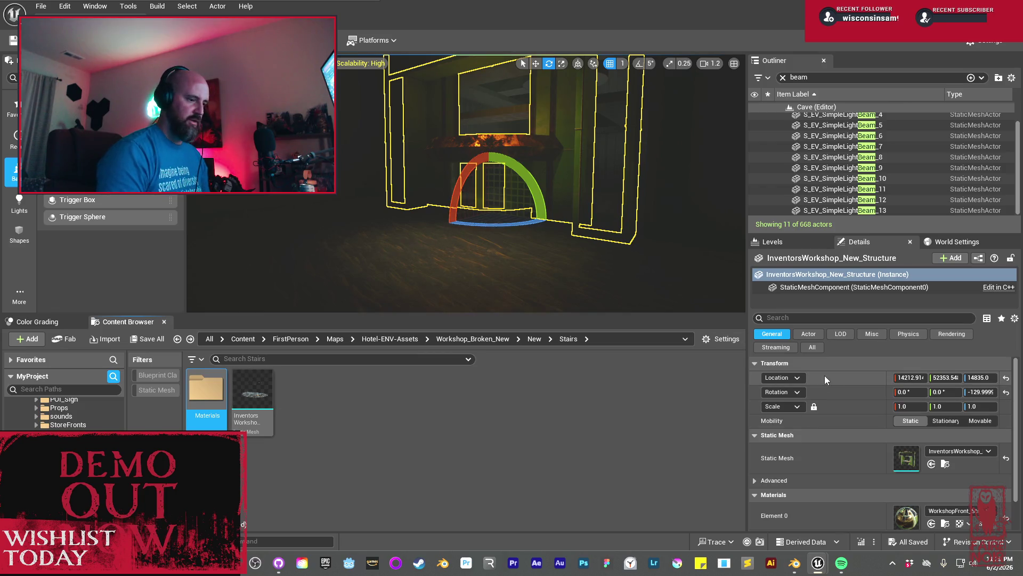
Place the Inventors Workshop stairs mesh in the level and paste the copied location onto it
{"action": "right_click", "coordinate": [870, 377]}
{"action": "left_click", "coordinate": [911, 398]}
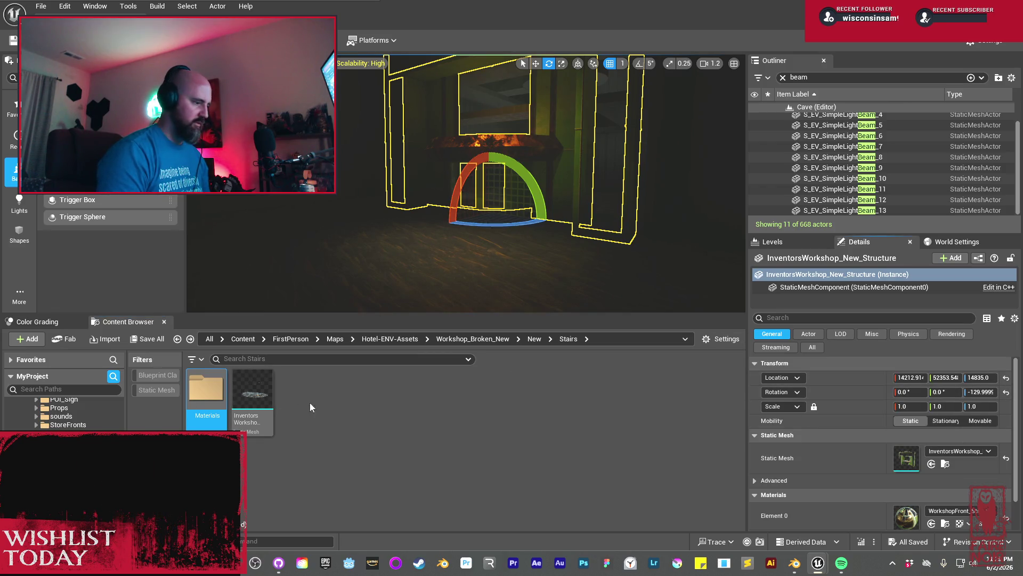
{"action": "left_click", "coordinate": [253, 394]}
{"action": "left_click_drag", "start_coordinate": [290, 366], "coordinate": [400, 286]}
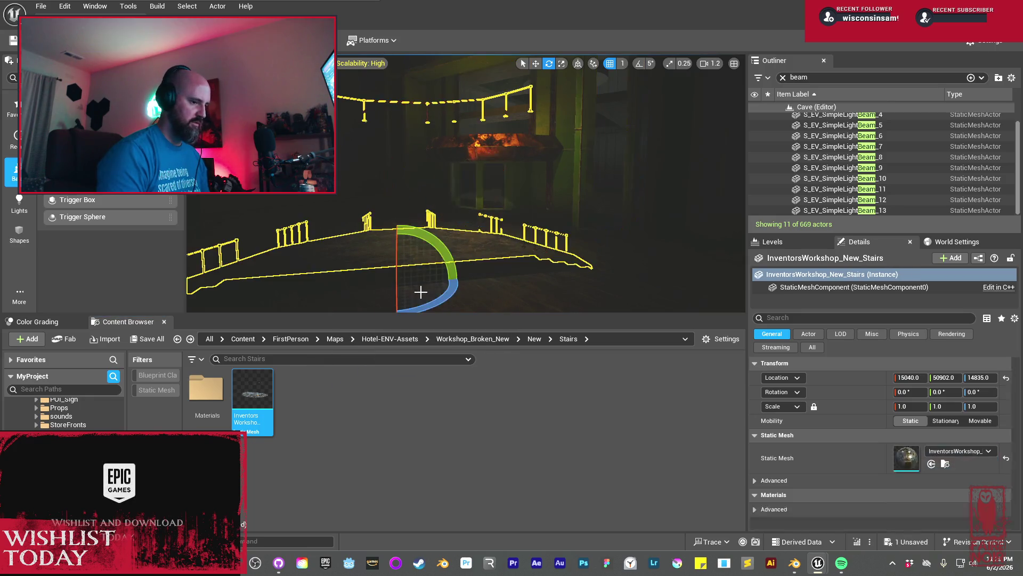
{"action": "right_click", "coordinate": [875, 380]}
{"action": "left_click", "coordinate": [909, 398]}
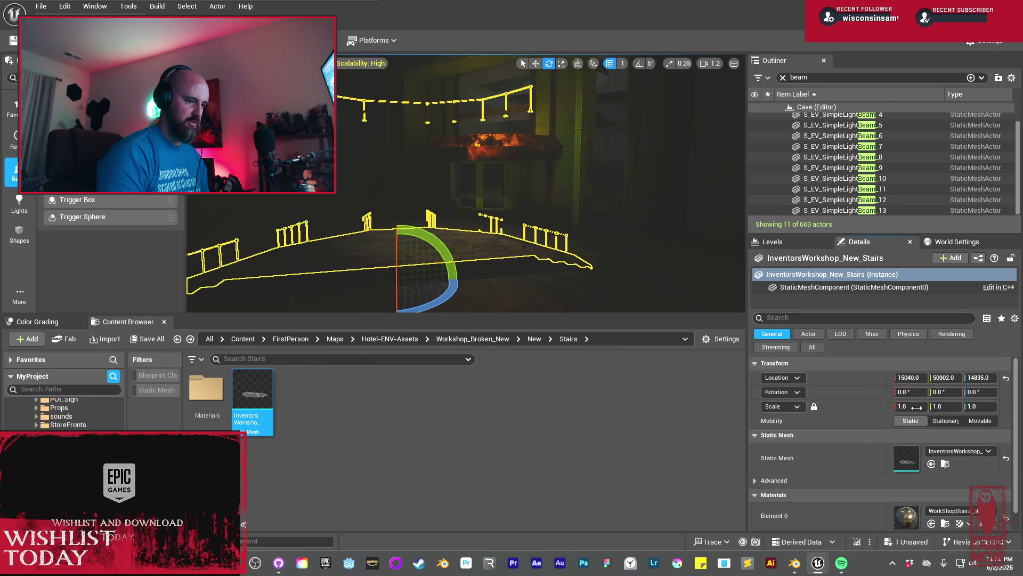
Copy the workshop structure's -130° rotation and paste it onto the stairs
{"action": "left_click", "coordinate": [574, 162]}
{"action": "right_click", "coordinate": [879, 395]}
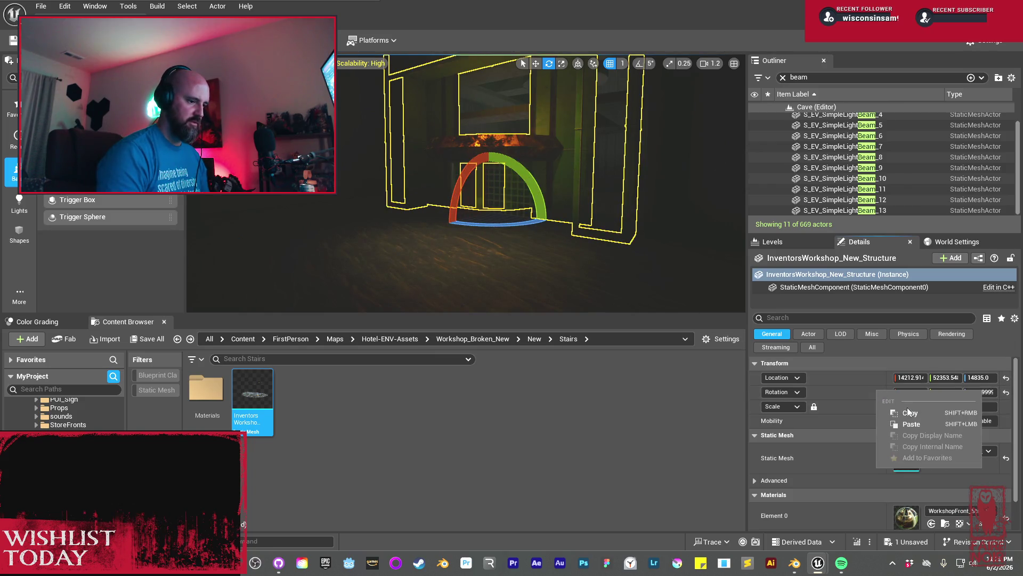
{"action": "left_click", "coordinate": [909, 412]}
{"action": "key", "text": "f"}
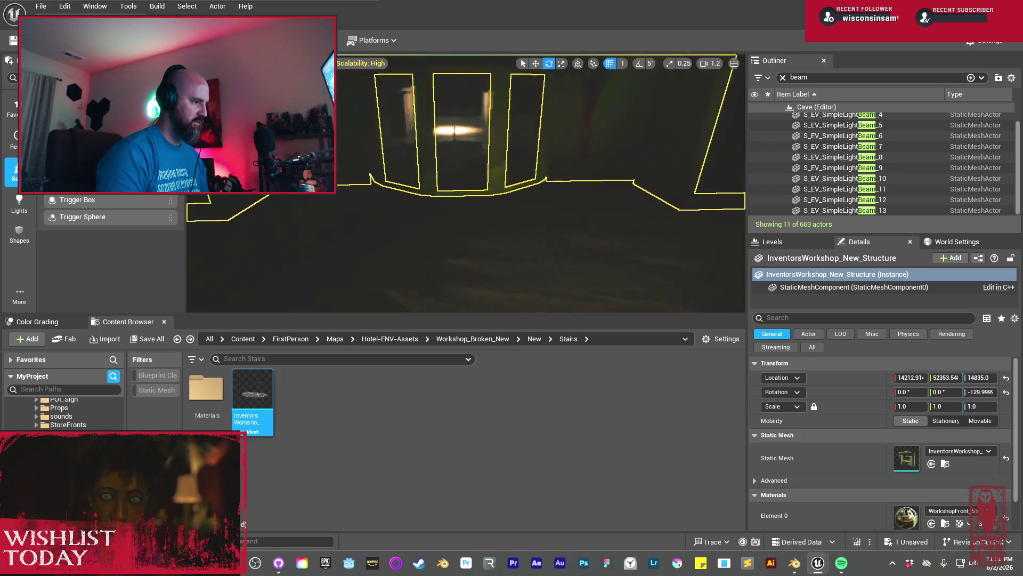
{"action": "left_click", "coordinate": [458, 224]}
{"action": "key", "text": "f"}
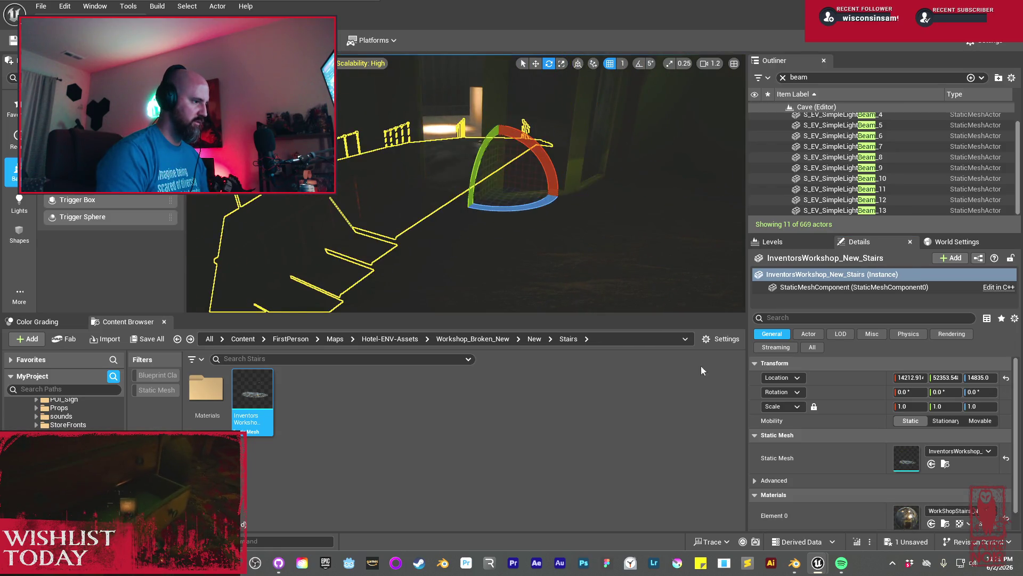
{"action": "right_click", "coordinate": [879, 393]}
{"action": "left_click", "coordinate": [909, 423]}
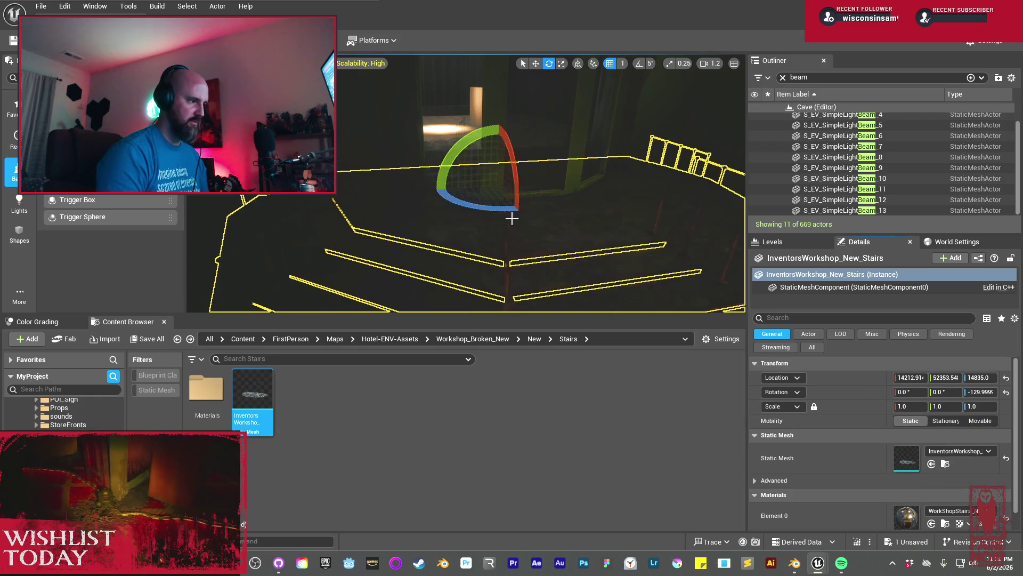
{"action": "key", "text": "f"}
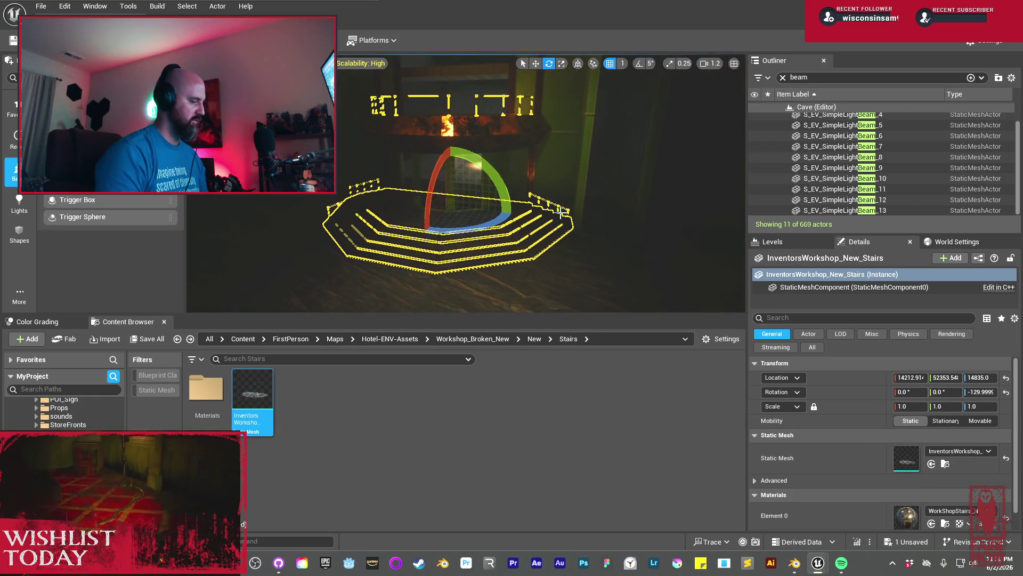
Fly around the workshop interior to check the stairs' alignment with the structure
{"action": "mouse_move", "coordinate": [563, 212]}
{"action": "left_mouse_down"}
{"action": "mouse_move", "coordinate": [523, 228]}
{"action": "mouse_move", "coordinate": [478, 192]}
{"action": "left_mouse_up"}
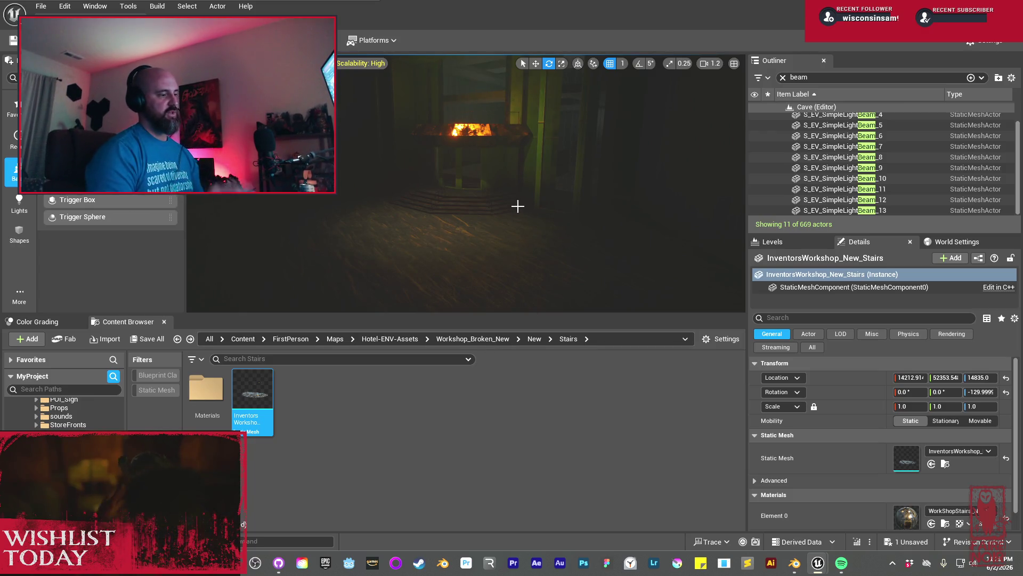
{"action": "left_click_drag", "start_coordinate": [517, 206], "coordinate": [517, 206]}
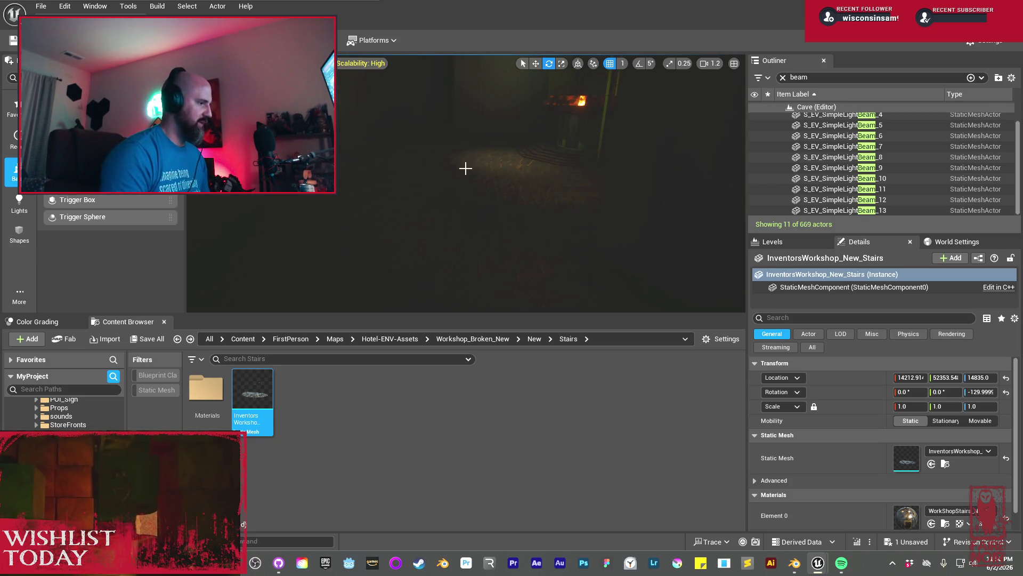
{"action": "left_click_drag", "start_coordinate": [500, 196], "coordinate": [490, 202]}
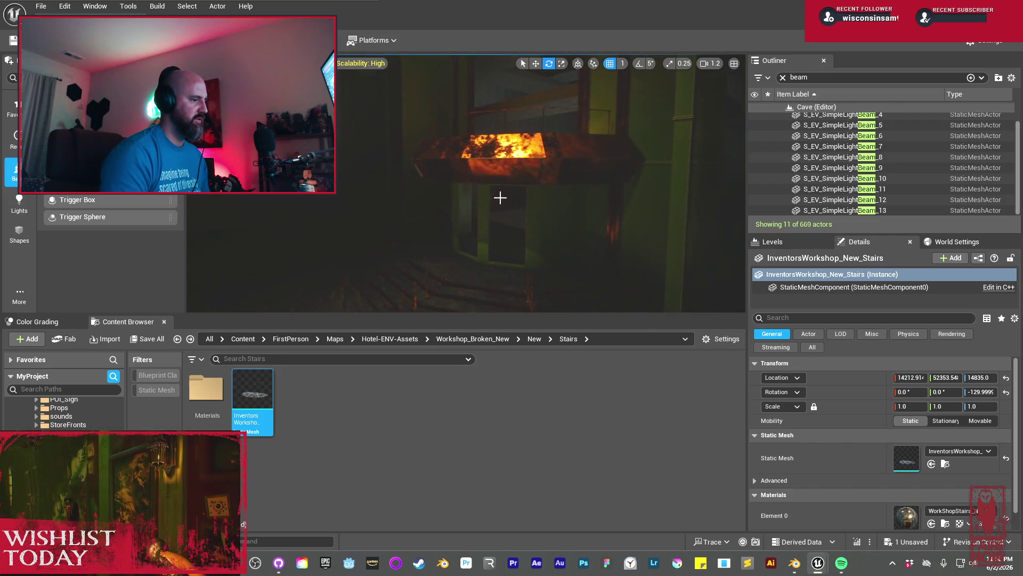
{"action": "left_click", "coordinate": [534, 339]}
Create a folder named LargeWindows inside New and open it
{"action": "right_click", "coordinate": [362, 411]}
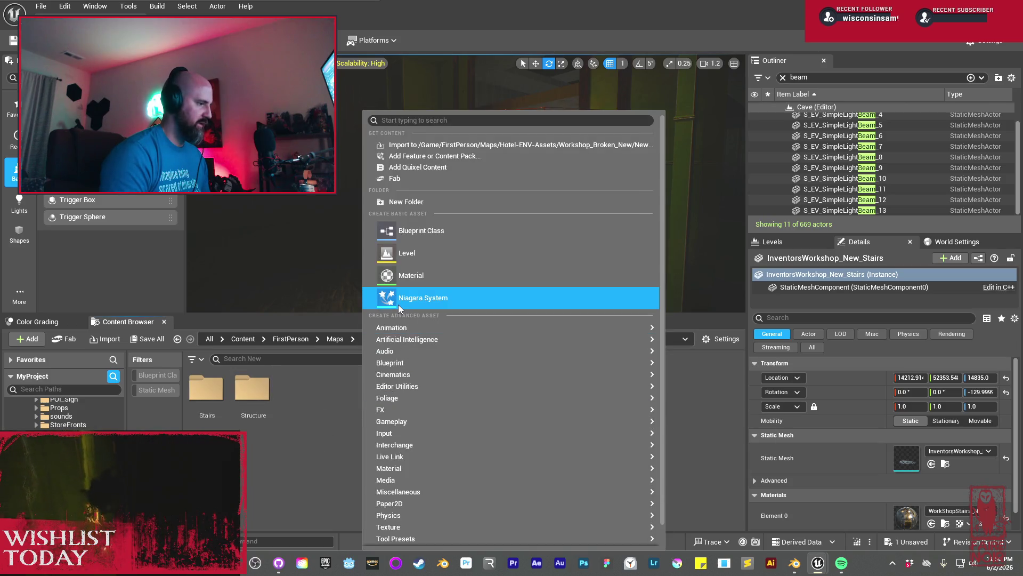
{"action": "left_click", "coordinate": [406, 201]}
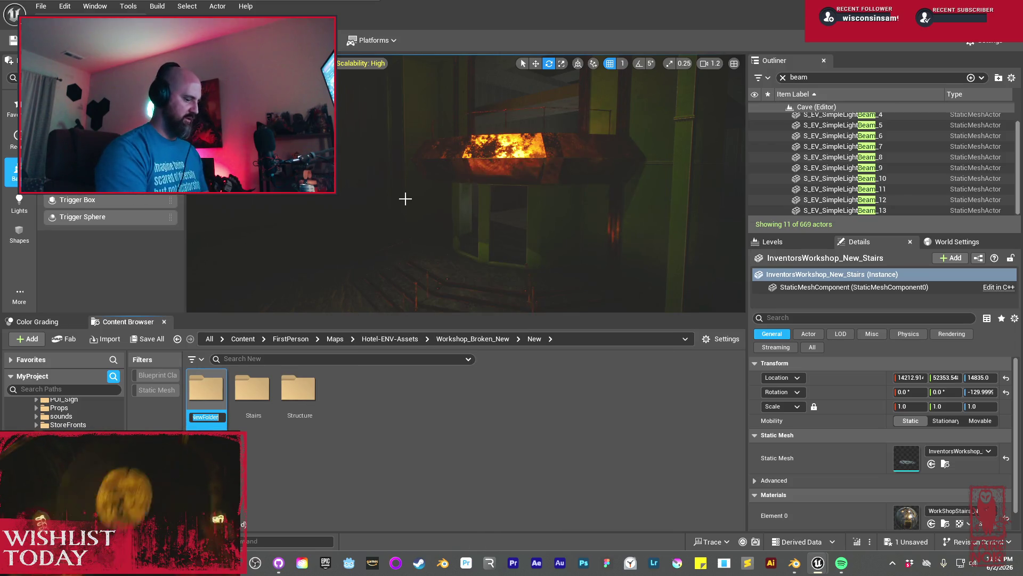
{"action": "type", "text": "LargeWin"}
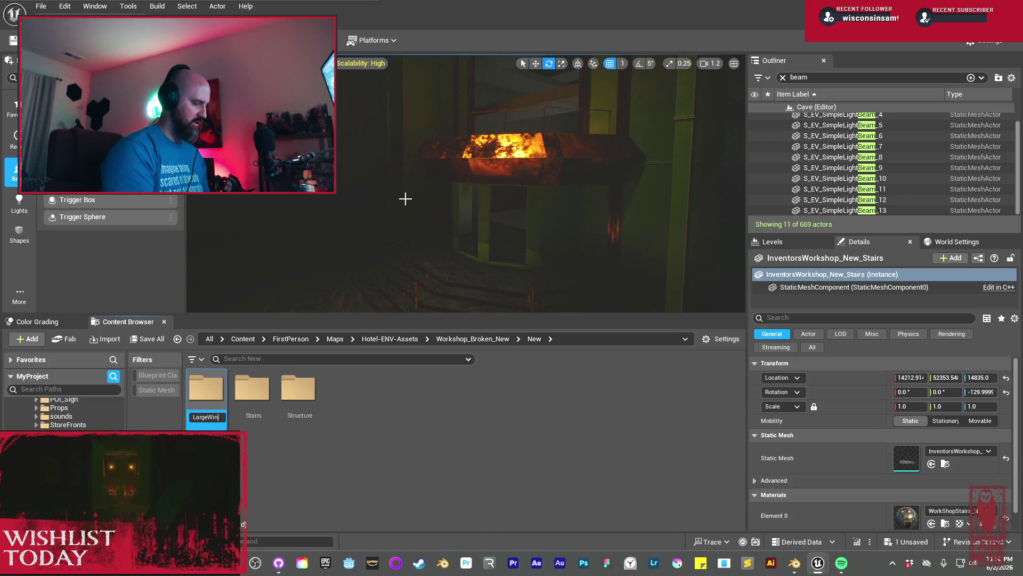
{"action": "key", "text": "Return"}
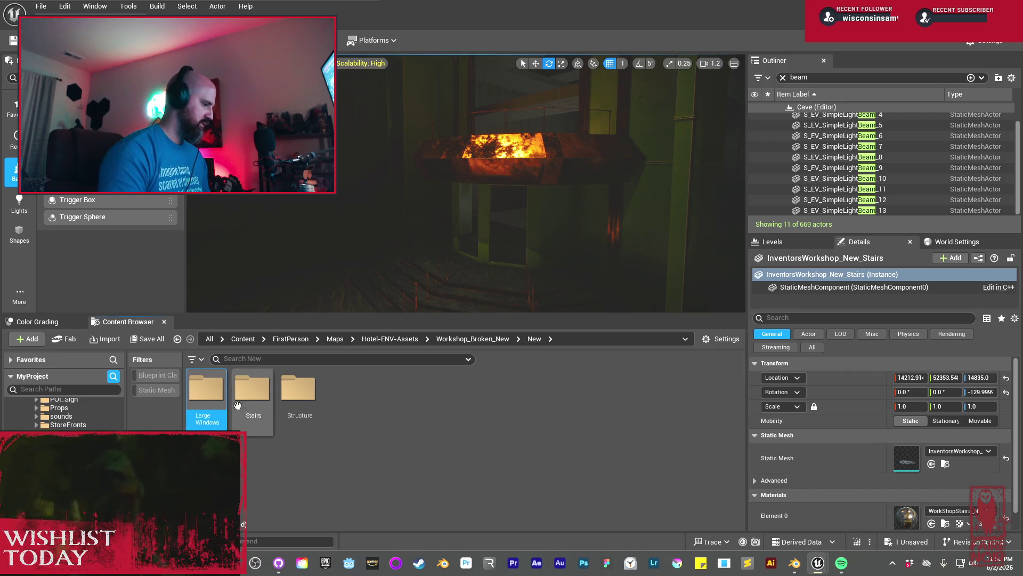
{"action": "double_click", "coordinate": [212, 401]}
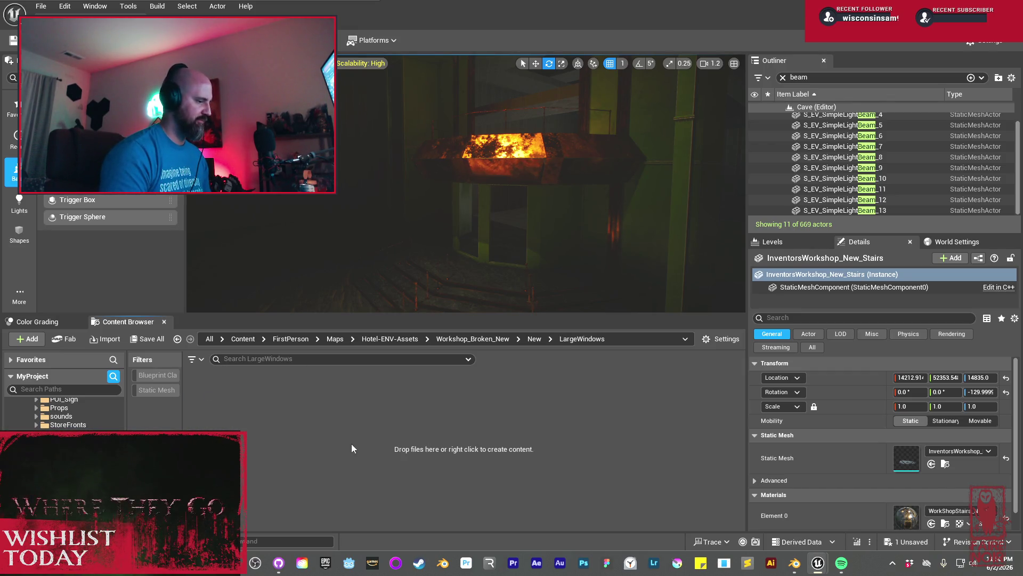
{"action": "right_click", "coordinate": [352, 452]}
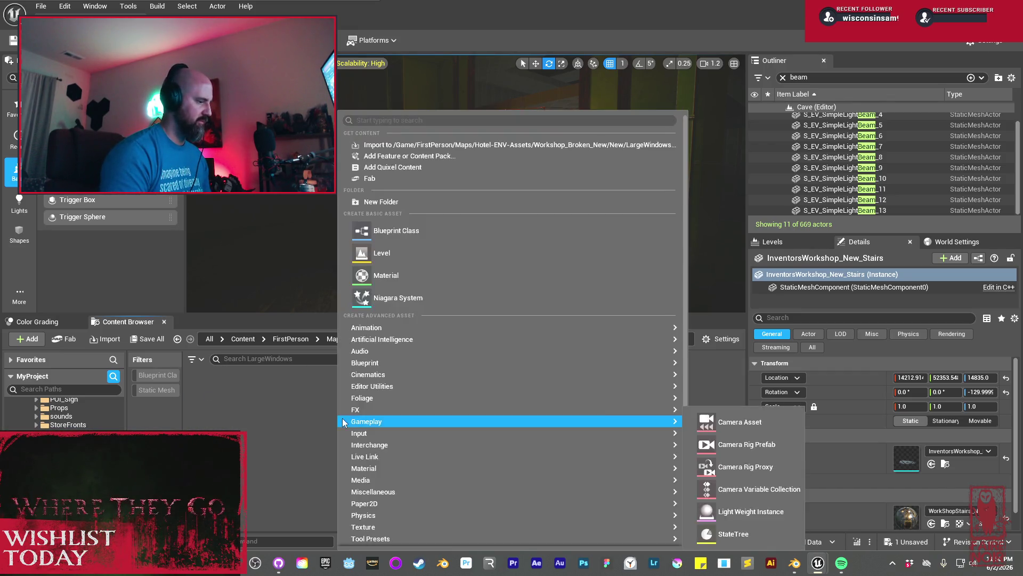
Import InventorsWorkshop_New_LargeWindows.fbx into LargeWindows with the default import settings
{"action": "left_click", "coordinate": [378, 145]}
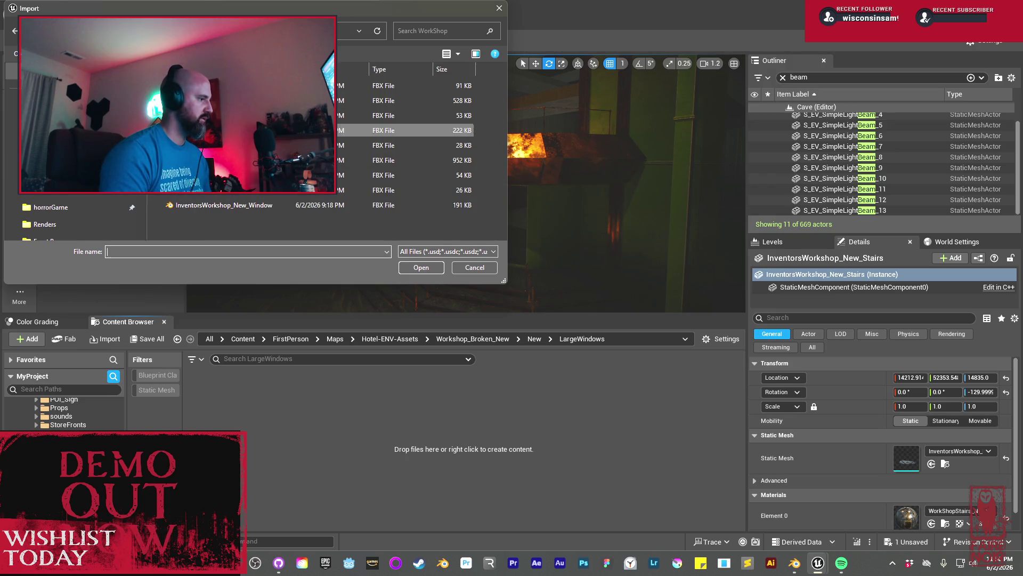
{"action": "left_click", "coordinate": [251, 115]}
{"action": "left_click", "coordinate": [415, 269]}
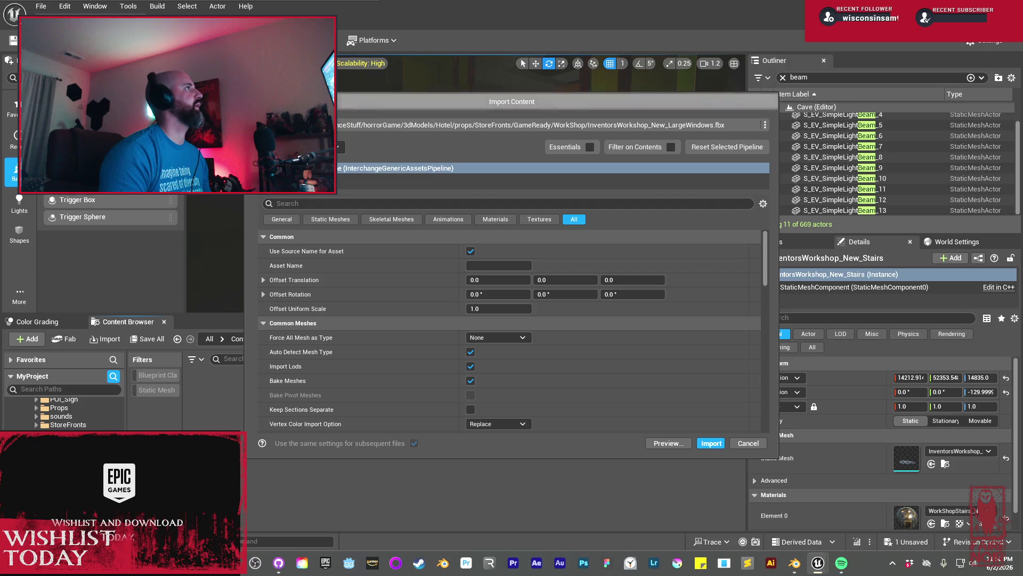
{"action": "left_click", "coordinate": [718, 444]}
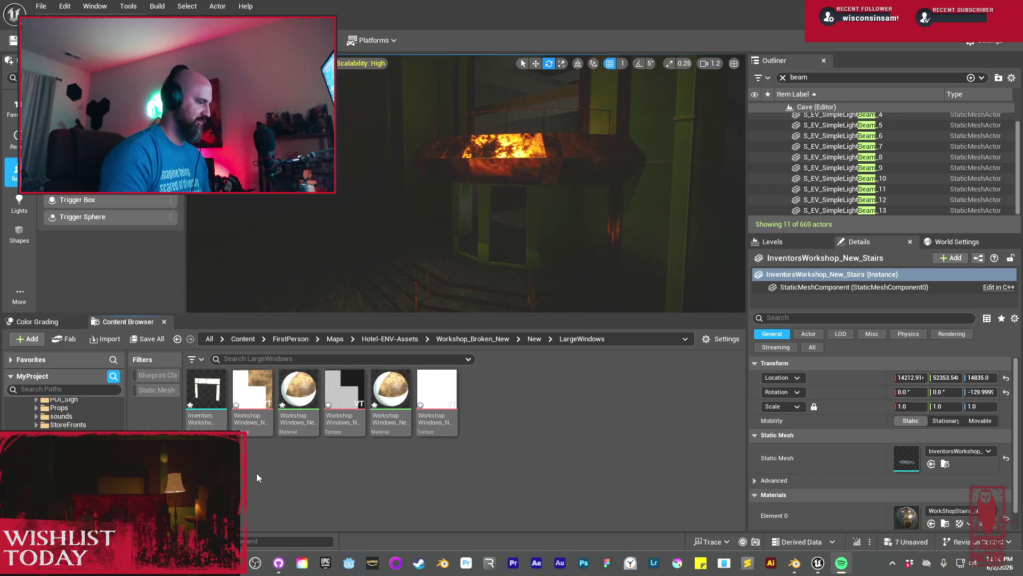
Create material instances of the glass and metal window materials and assign the metal instance to the first slot
{"action": "mouse_move", "coordinate": [260, 388]}
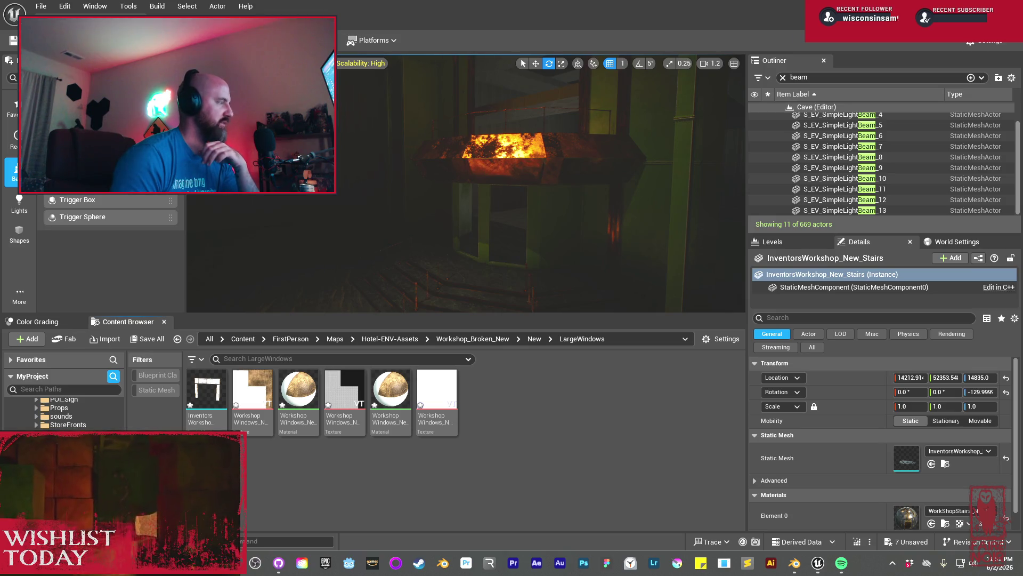
{"action": "mouse_move", "coordinate": [339, 400]}
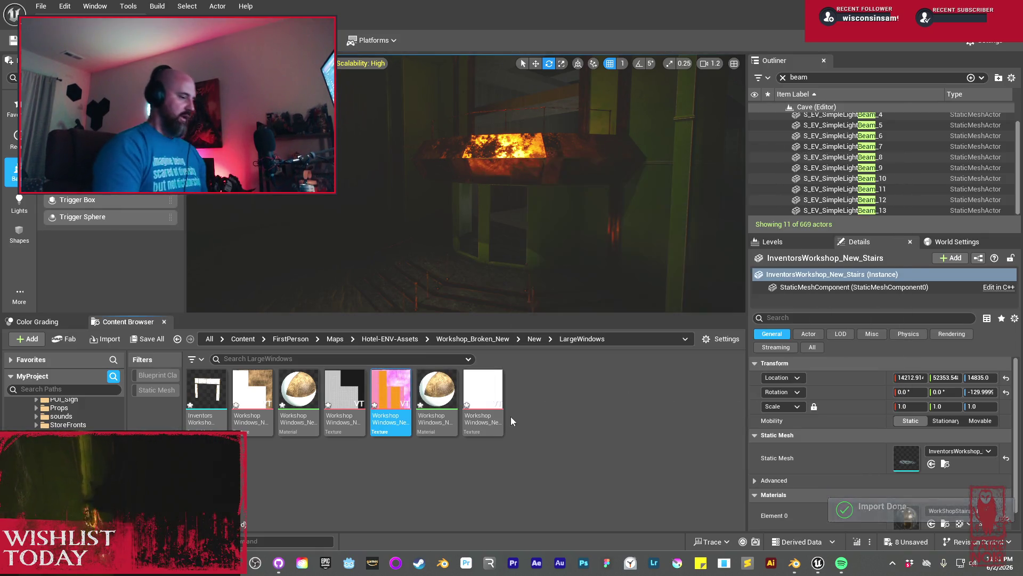
{"action": "mouse_move", "coordinate": [436, 395]}
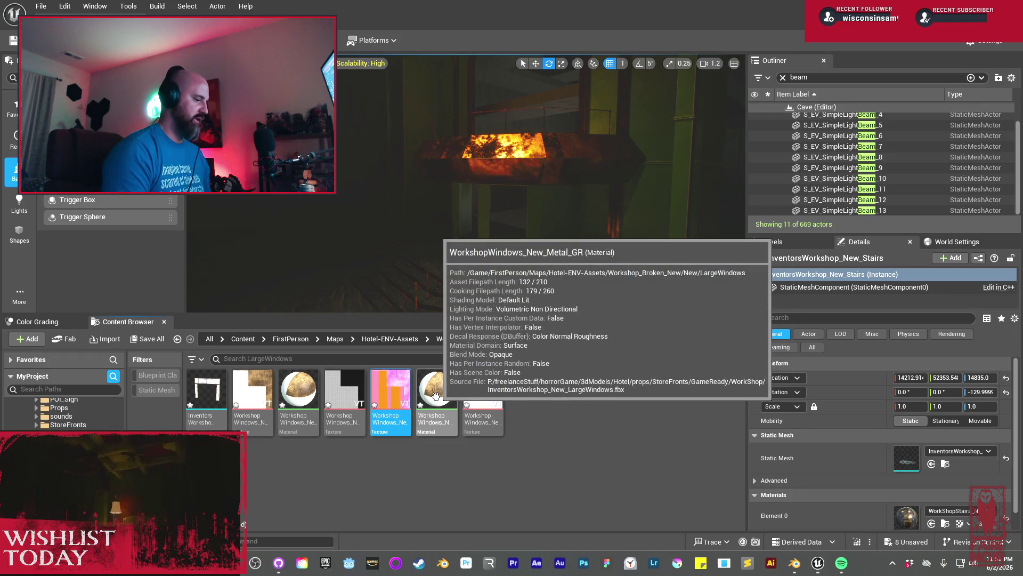
{"action": "right_click", "coordinate": [301, 401]}
{"action": "left_click", "coordinate": [341, 102]}
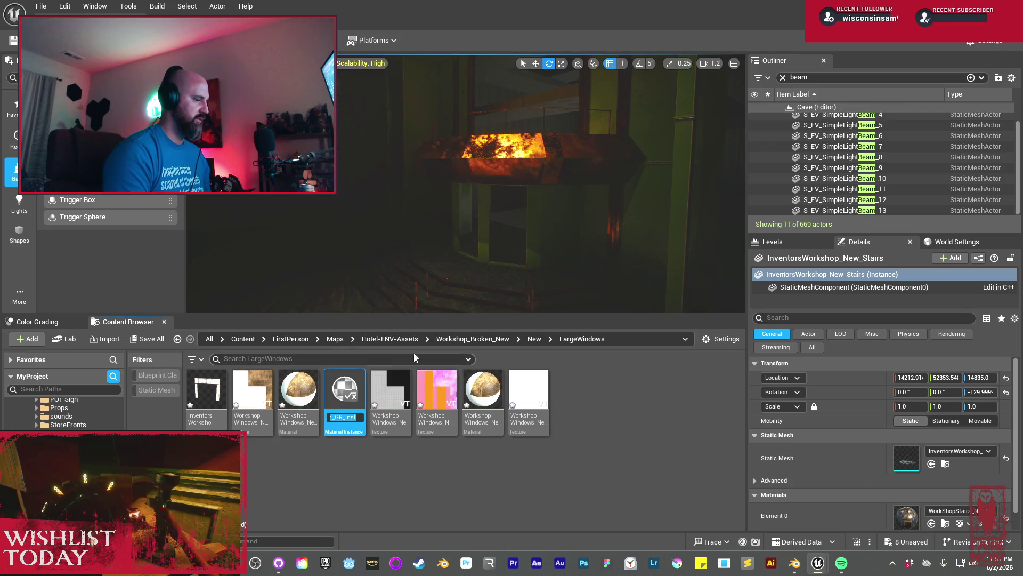
{"action": "right_click", "coordinate": [476, 397]}
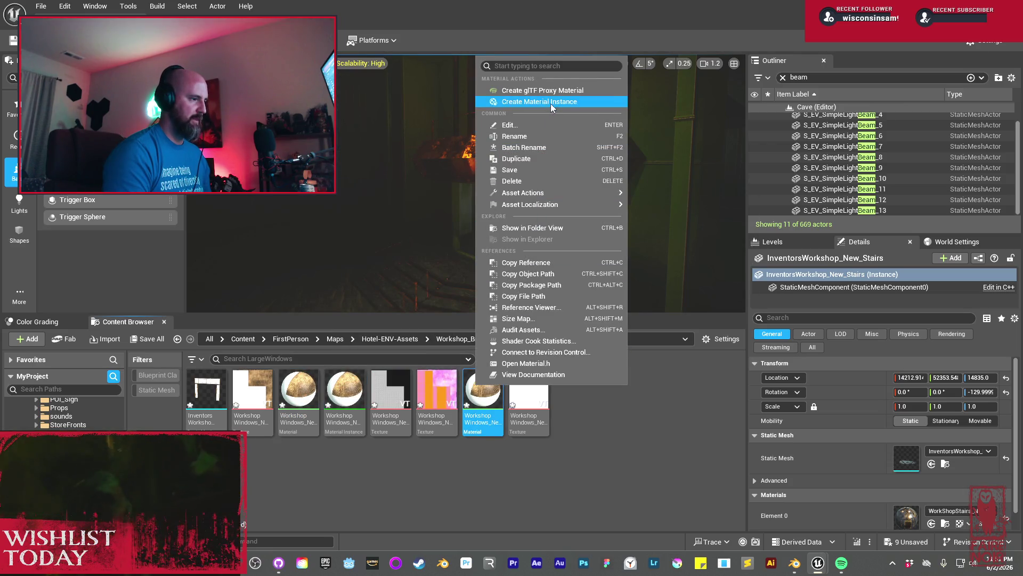
{"action": "left_click", "coordinate": [551, 103]}
{"action": "key", "text": "Return"}
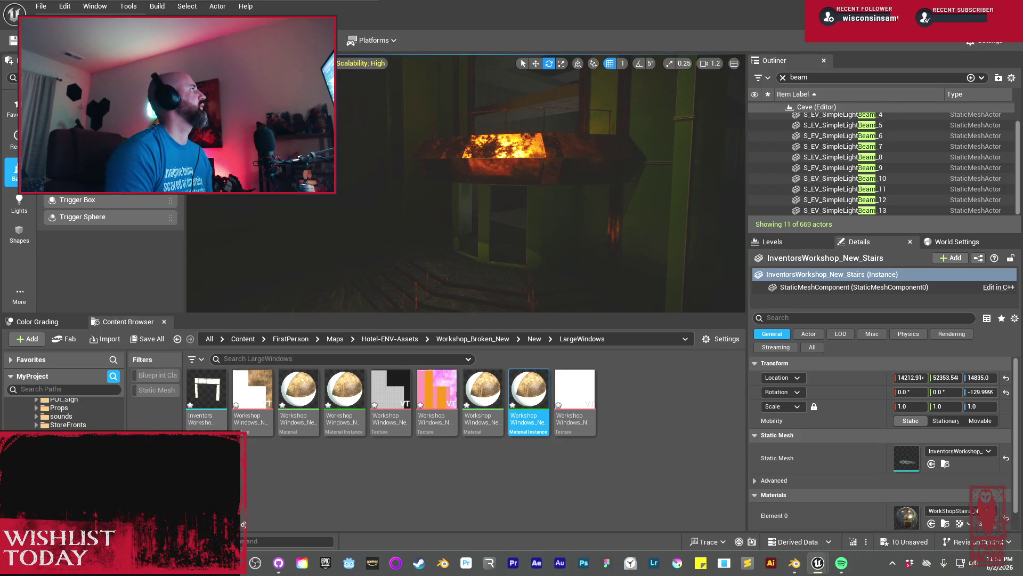
{"action": "mouse_move", "coordinate": [344, 389]}
{"action": "left_mouse_down"}
{"action": "mouse_move", "coordinate": [352, 399]}
{"action": "mouse_move", "coordinate": [327, 148]}
{"action": "mouse_move", "coordinate": [349, 391]}
{"action": "left_mouse_up"}
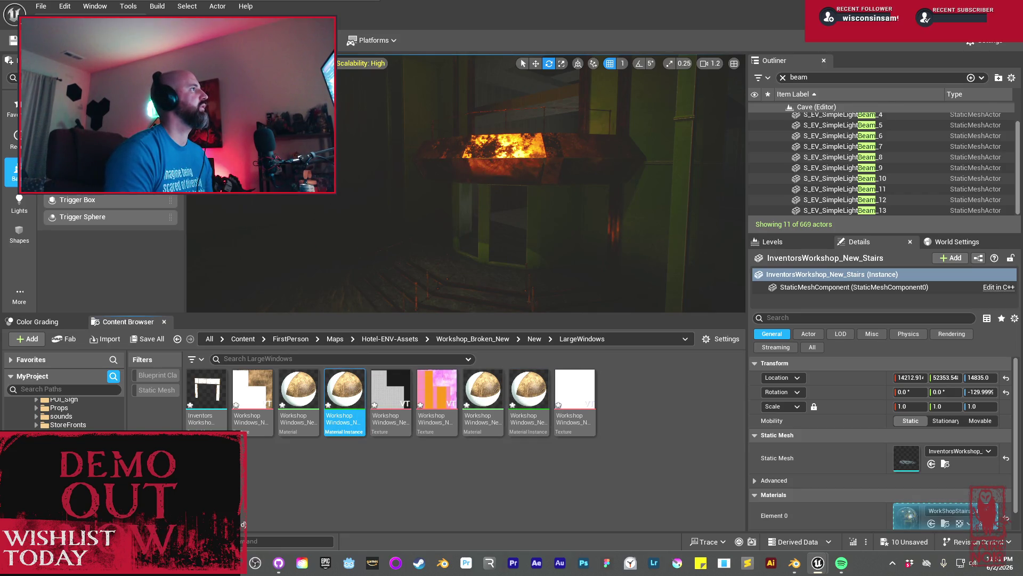
{"action": "left_click", "coordinate": [528, 392]}
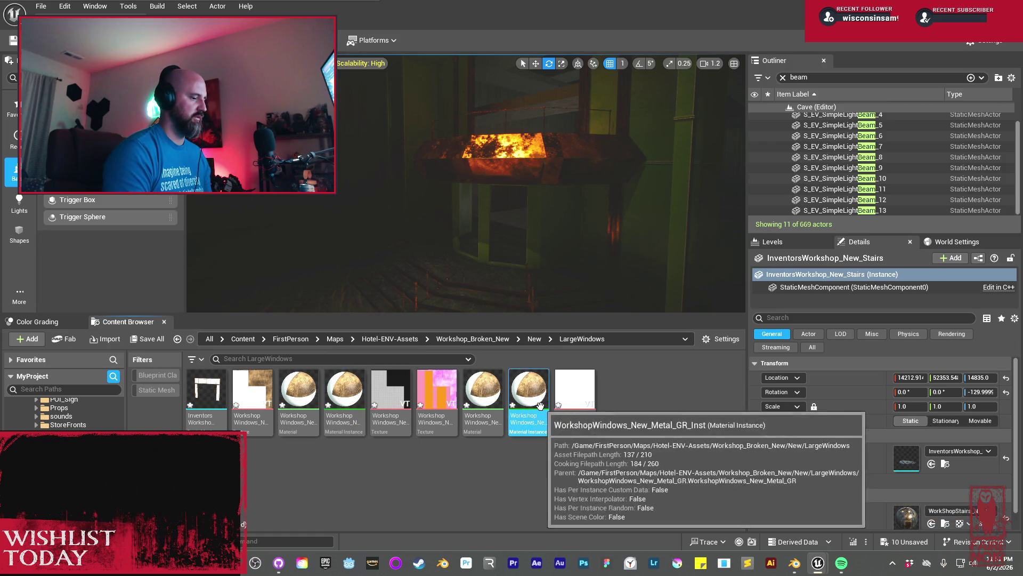
{"action": "left_click_drag", "start_coordinate": [938, 512], "coordinate": [937, 513]}
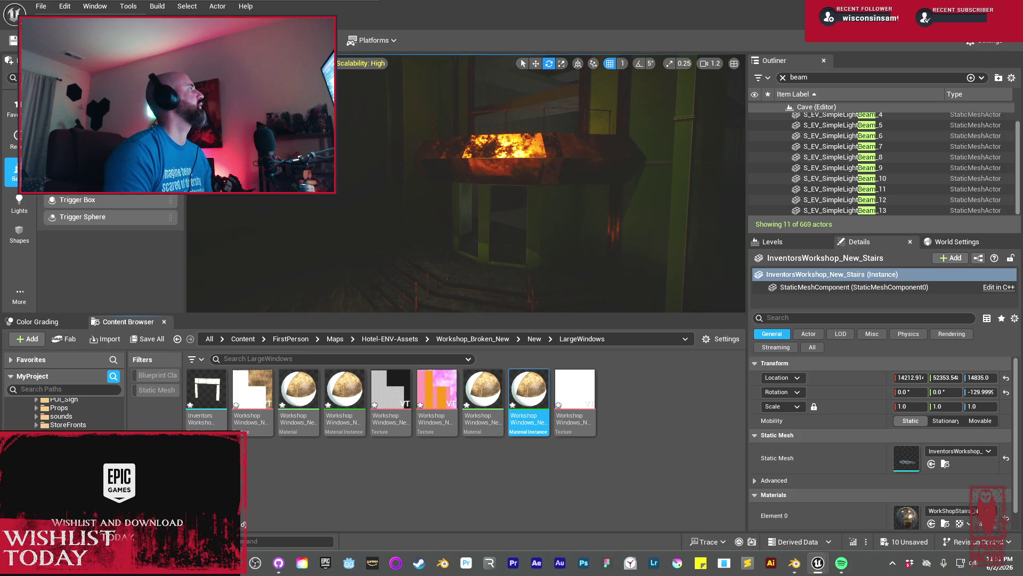
Open the white imported texture in the Texture Editor
{"action": "mouse_move", "coordinate": [342, 431]}
{"action": "left_click", "coordinate": [263, 424]}
{"action": "left_click", "coordinate": [433, 426]}
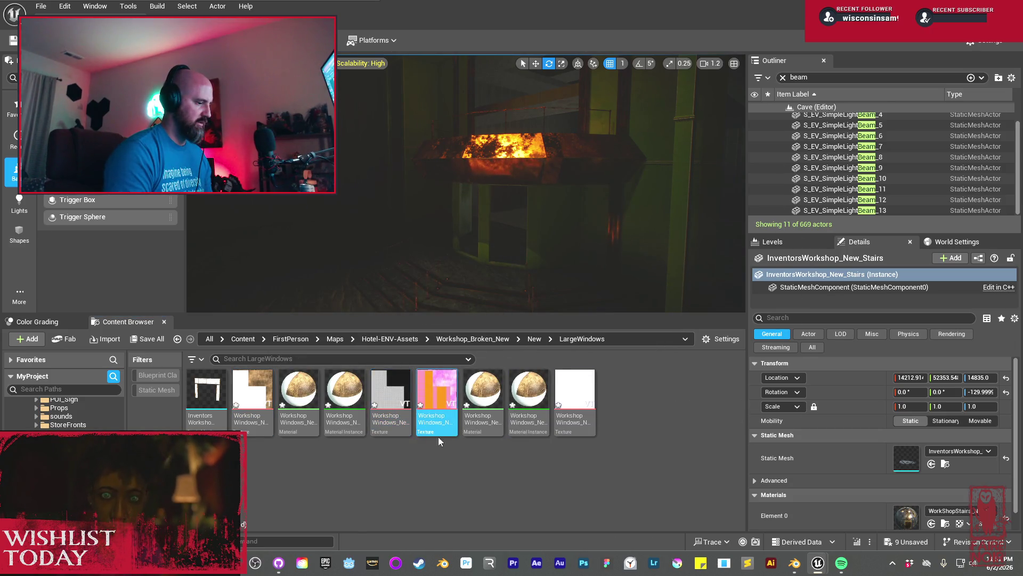
{"action": "left_click", "coordinate": [575, 421]}
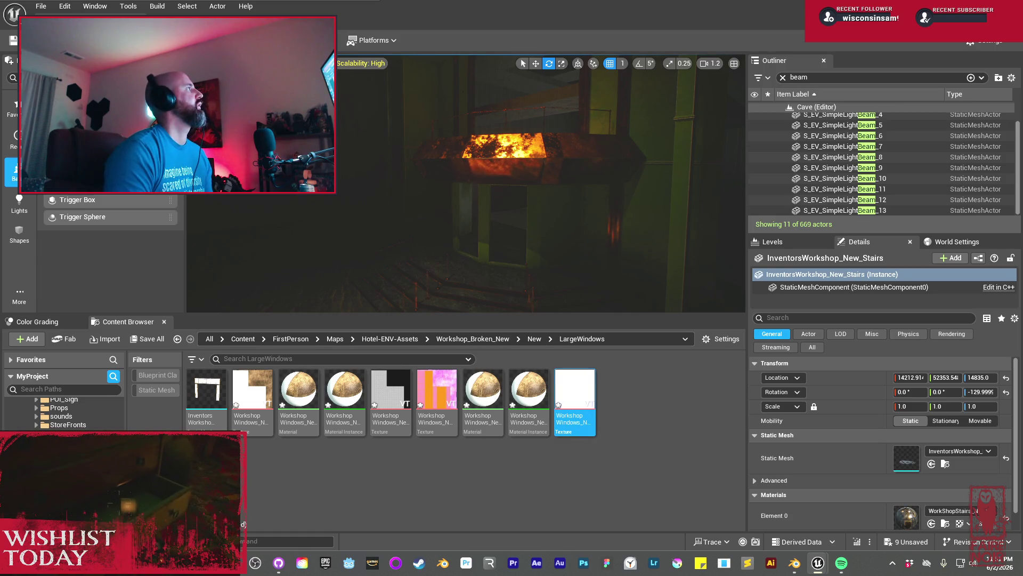
{"action": "double_click", "coordinate": [575, 421]}
Set the normal map texture to Pad to Power Of Two, save and close it
{"action": "mouse_move", "coordinate": [459, 81]}
{"action": "left_mouse_down"}
{"action": "mouse_move", "coordinate": [530, 69]}
{"action": "mouse_move", "coordinate": [511, 35]}
{"action": "left_mouse_up"}
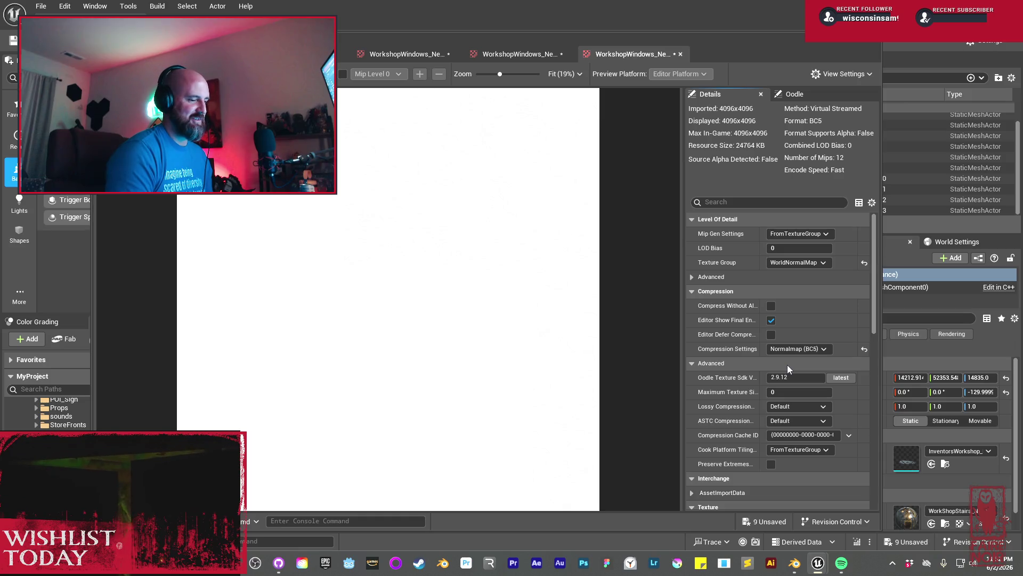
{"action": "left_click_drag", "start_coordinate": [876, 313], "coordinate": [875, 347]}
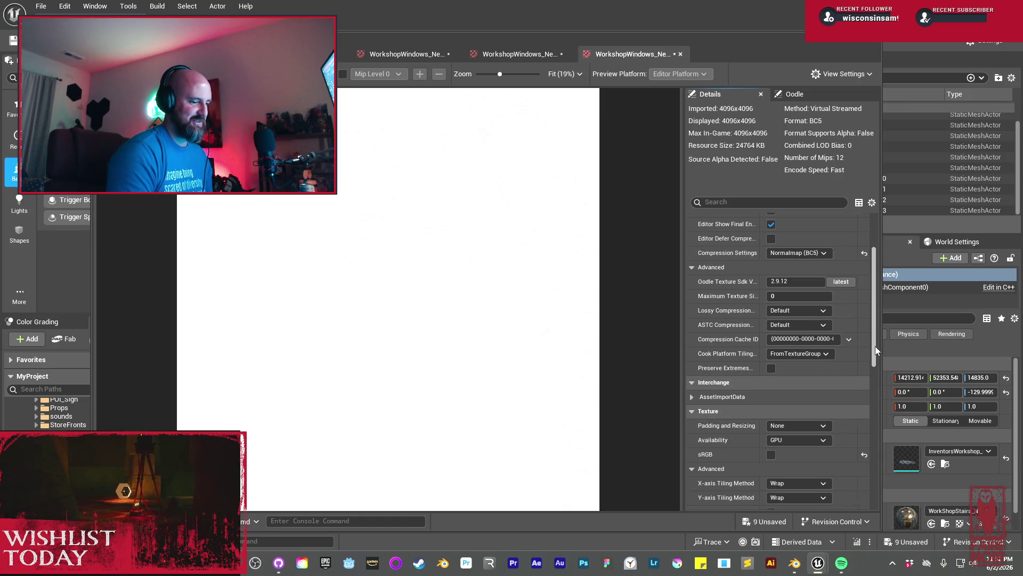
{"action": "left_click", "coordinate": [803, 425]}
{"action": "left_click", "coordinate": [794, 444]}
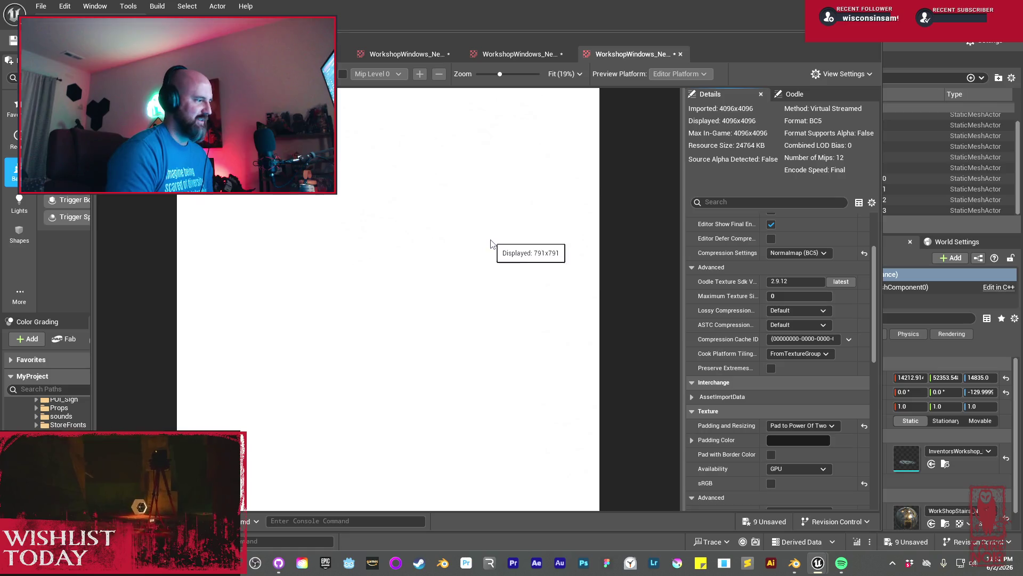
{"action": "key", "text": "ctrl+s"}
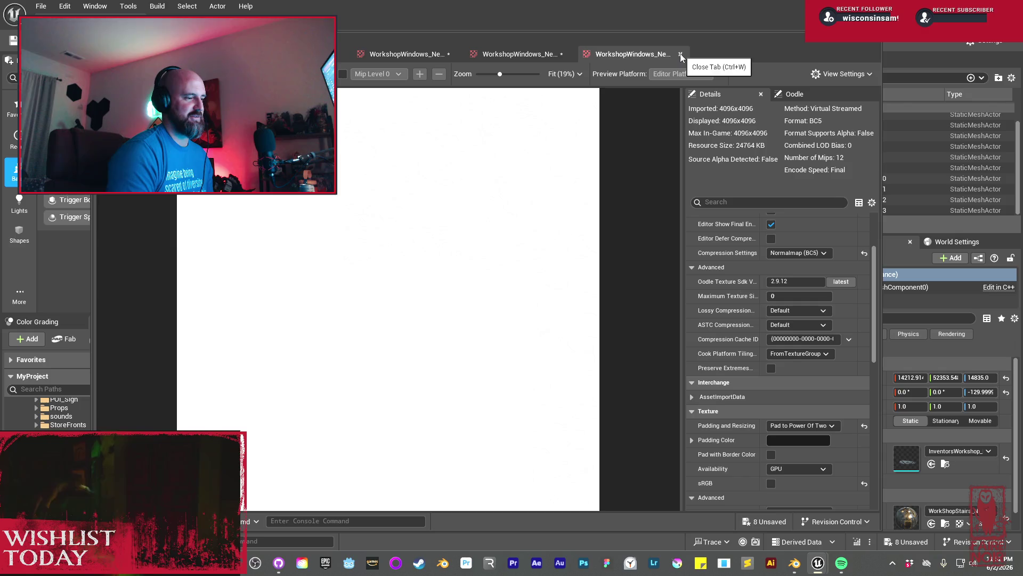
{"action": "left_click", "coordinate": [681, 55]}
Pad the MatMask texture to a power of two with a 2048 maximum size, save and close it
{"action": "scroll", "coordinate": [819, 469], "scroll_direction": "down", "scroll_amount": 2}
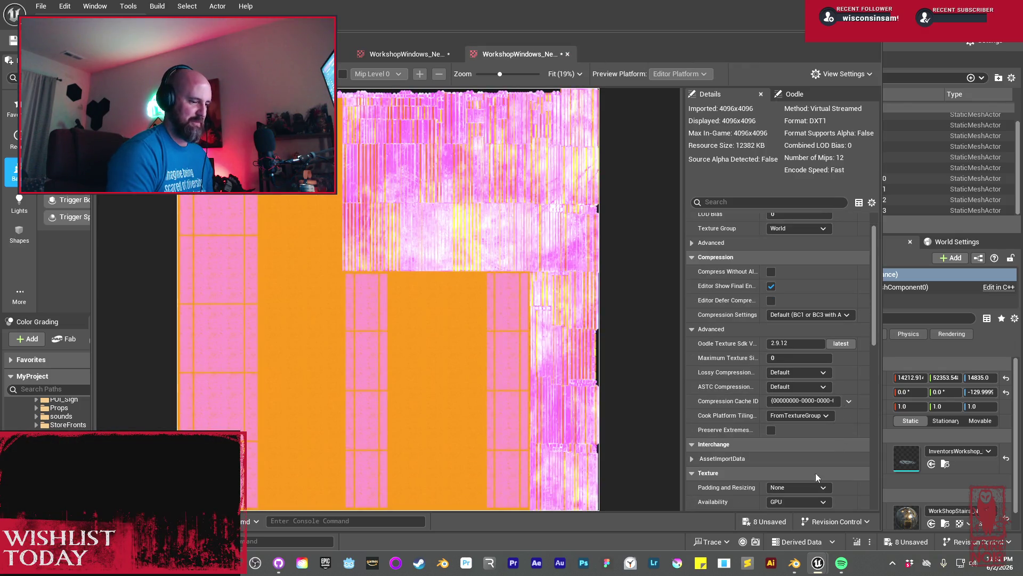
{"action": "left_click", "coordinate": [825, 416]}
{"action": "left_click", "coordinate": [827, 420]}
{"action": "left_click", "coordinate": [789, 357]}
{"action": "type", "text": "2048"}
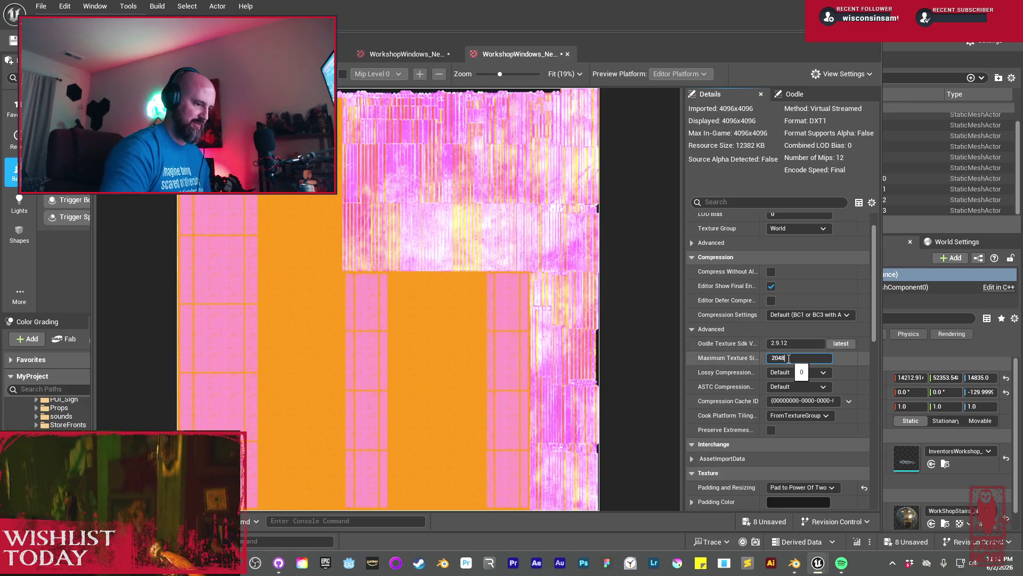
{"action": "key", "text": "Return"}
{"action": "key", "text": "ctrl+s"}
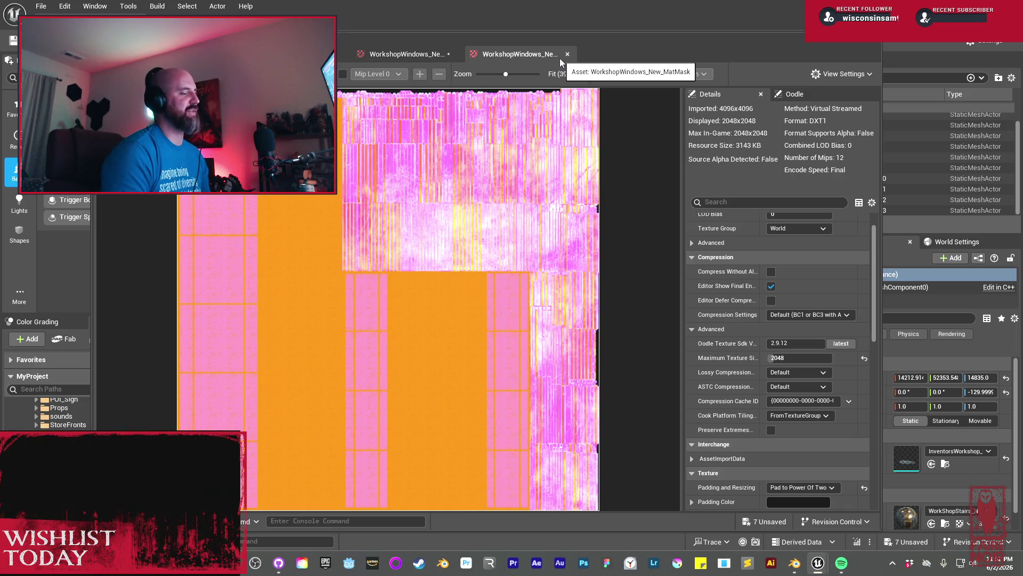
{"action": "left_click", "coordinate": [568, 55]}
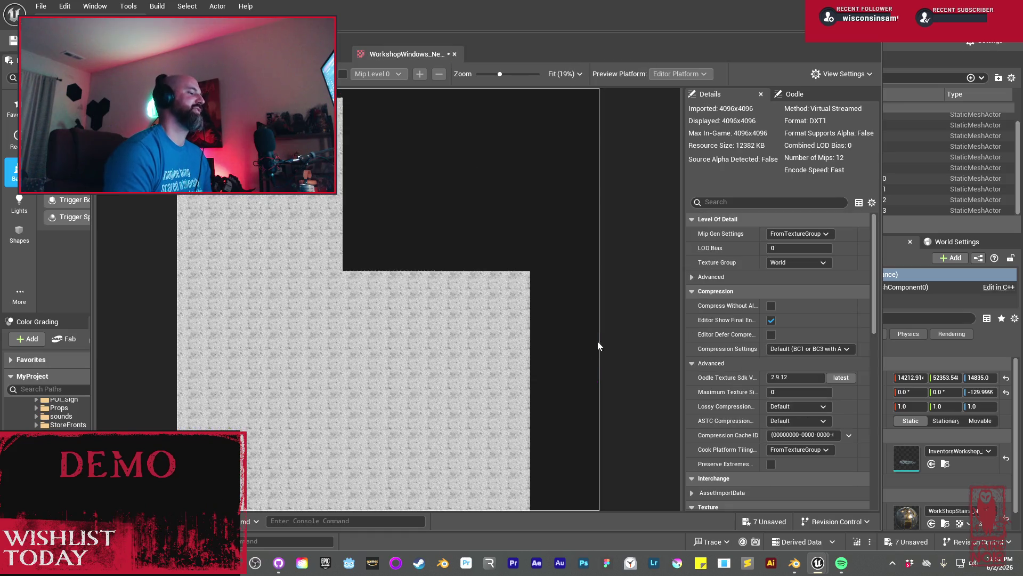
Pad the grey texture to a power of two with a 2048 maximum size
{"action": "scroll", "coordinate": [778, 405], "scroll_direction": "down", "scroll_amount": 2}
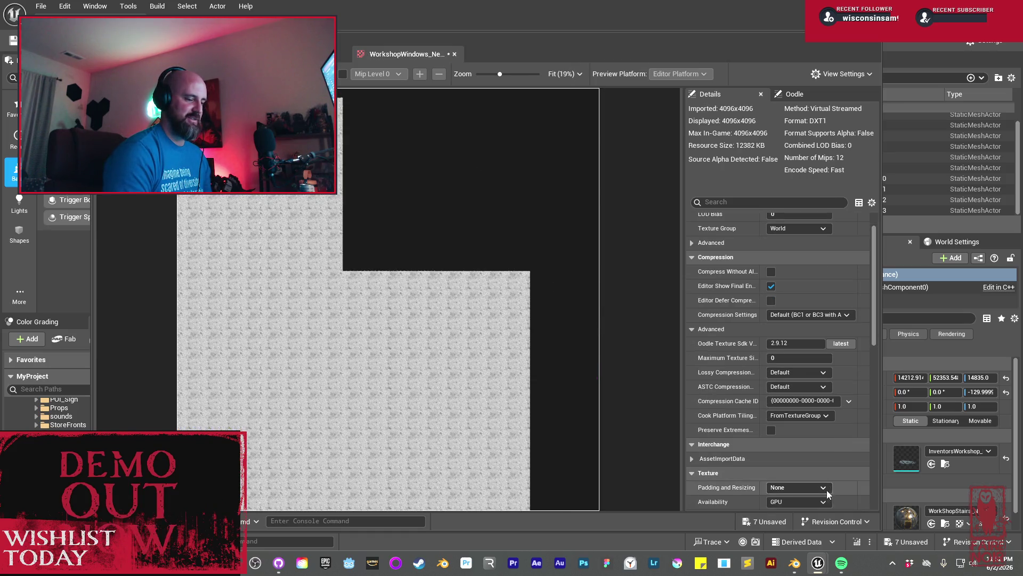
{"action": "left_click", "coordinate": [797, 487]}
{"action": "left_click", "coordinate": [810, 435]}
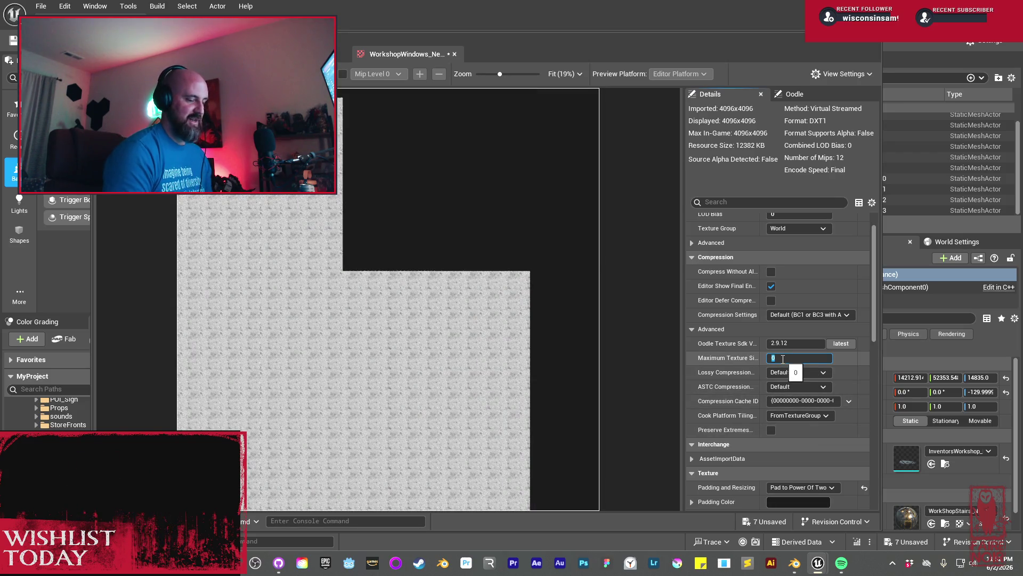
{"action": "type", "text": "2048"}
{"action": "key", "text": "Return"}
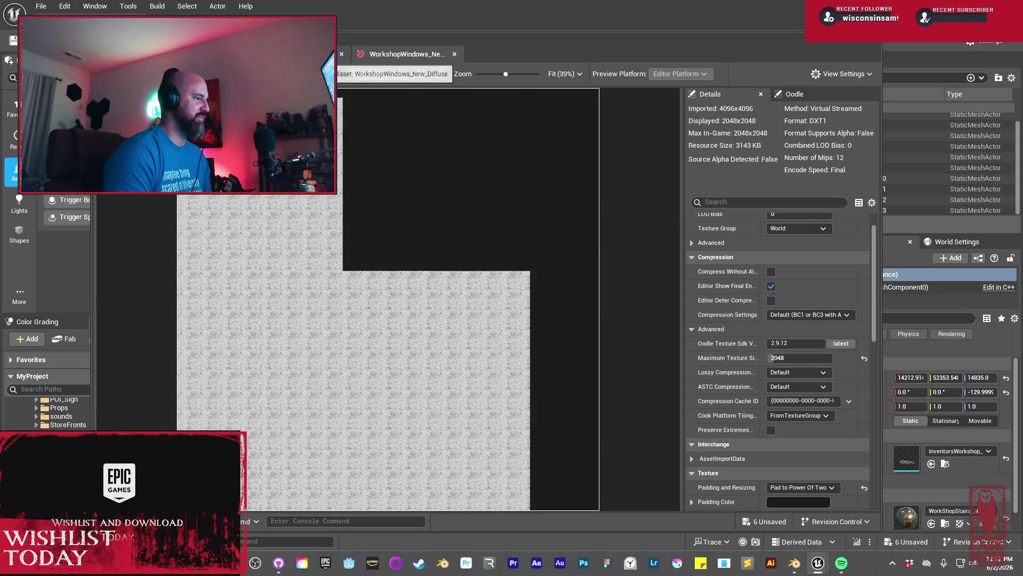
{"action": "key", "text": "ctrl+z"}
Pad the gold texture to a power of two, save it and close the texture editor
{"action": "scroll", "coordinate": [816, 431], "scroll_direction": "down", "scroll_amount": 2}
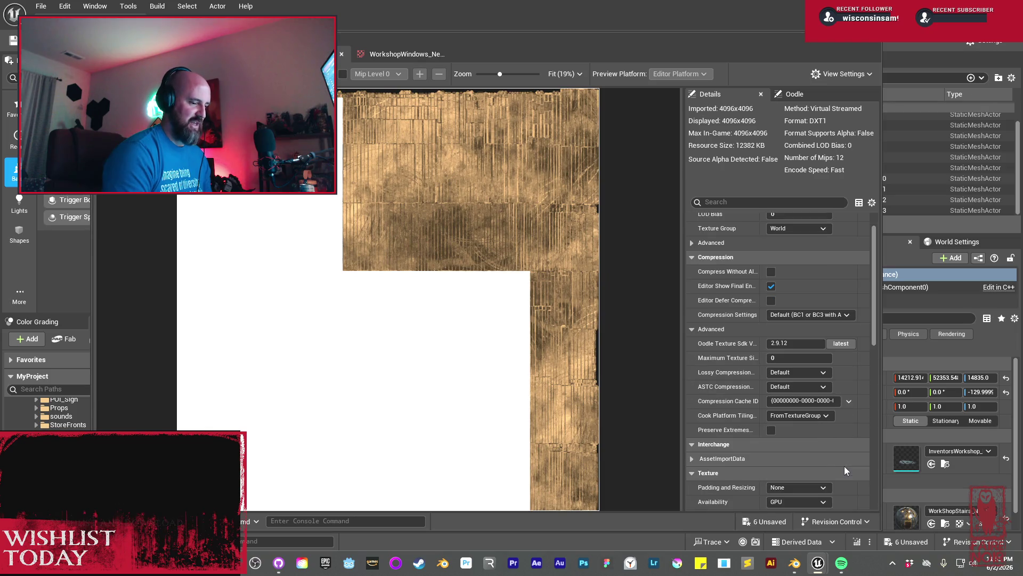
{"action": "left_click", "coordinate": [811, 486]}
{"action": "left_click", "coordinate": [802, 438]}
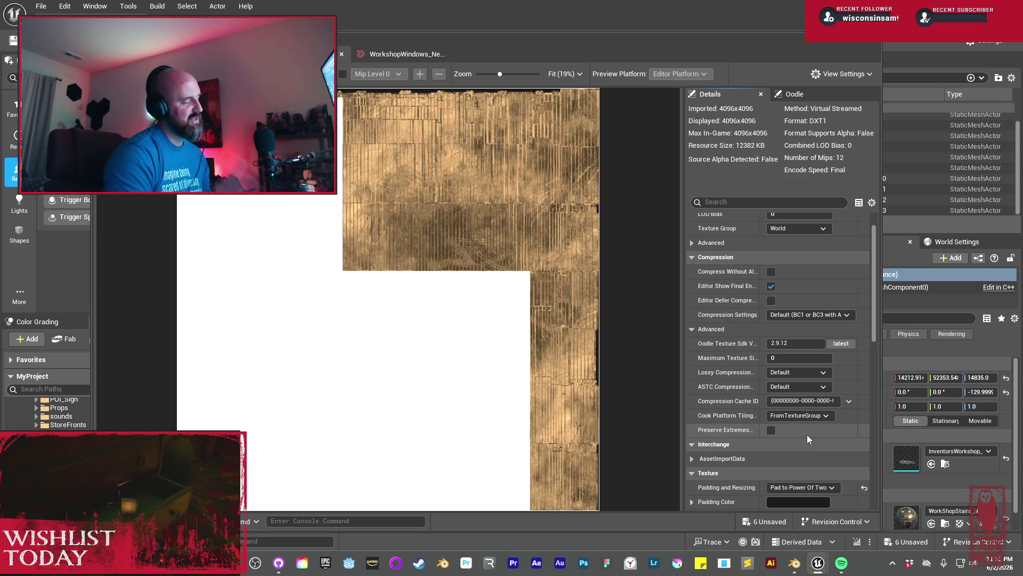
{"action": "key", "text": "ctrl+s"}
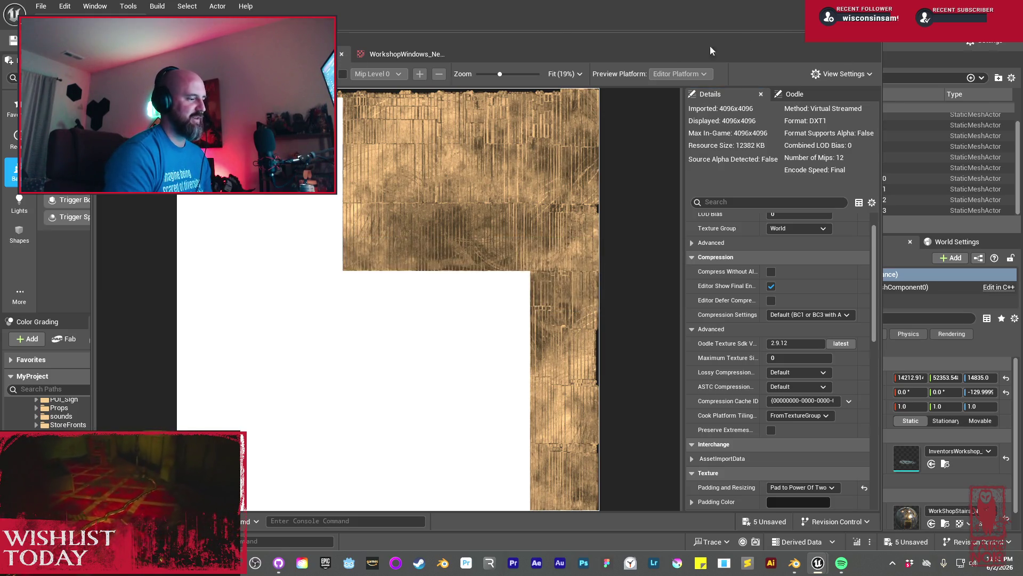
{"action": "left_click", "coordinate": [501, 42]}
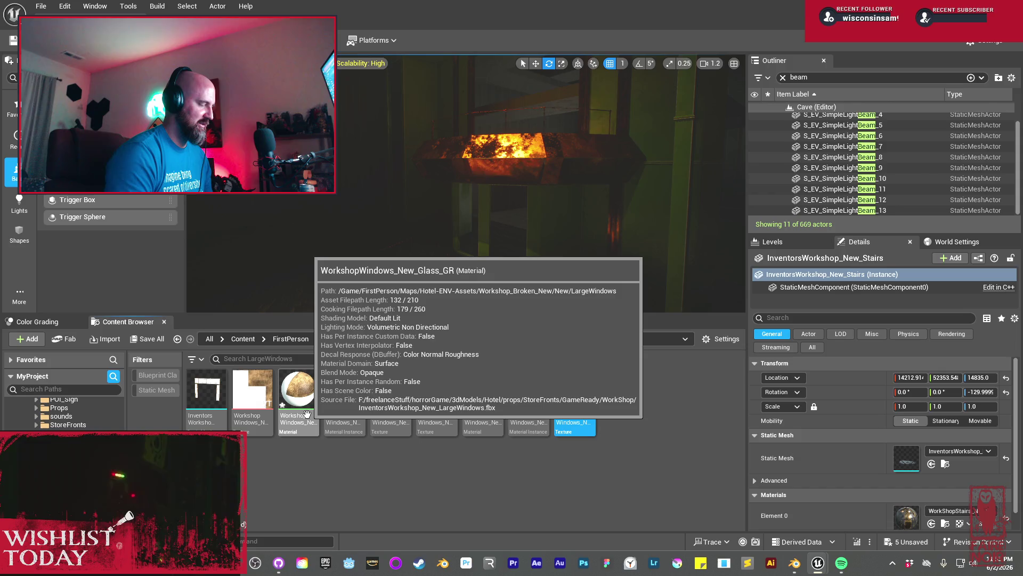
Select the glass material, the four window textures, then the WorkshopWindows_New_Metal_GR material
{"action": "left_click", "coordinate": [307, 413]}
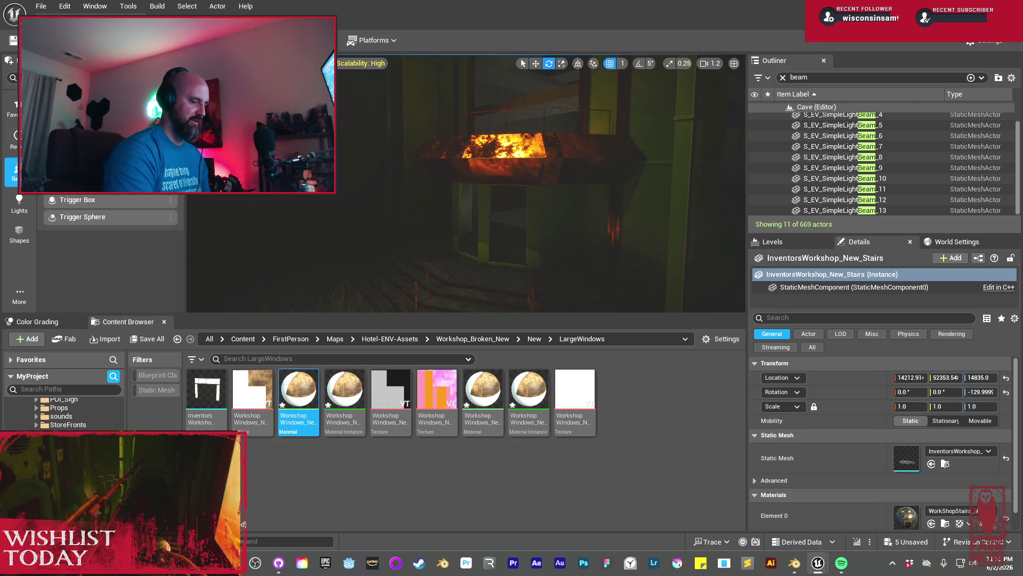
{"action": "left_click", "coordinate": [253, 391]}
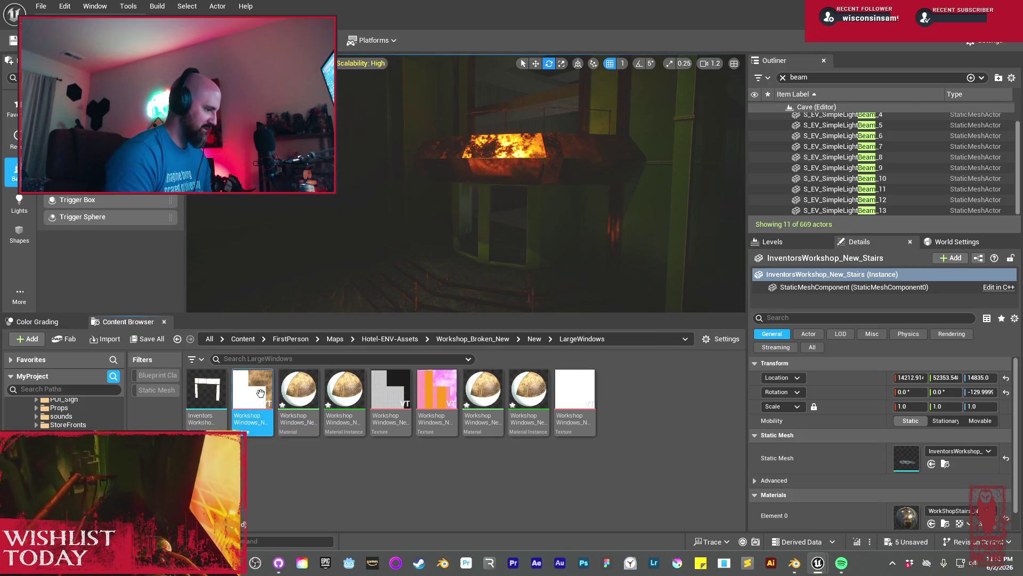
{"action": "left_click", "coordinate": [401, 414], "text": "ctrl"}
{"action": "left_click", "coordinate": [437, 400], "text": "ctrl"}
{"action": "left_click", "coordinate": [574, 397], "text": "ctrl"}
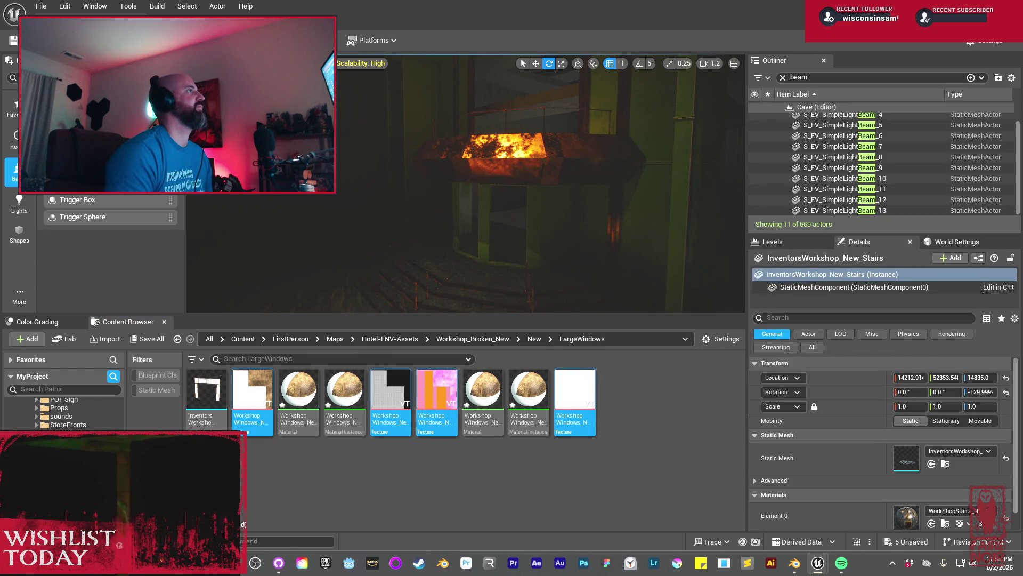
{"action": "left_click", "coordinate": [483, 400]}
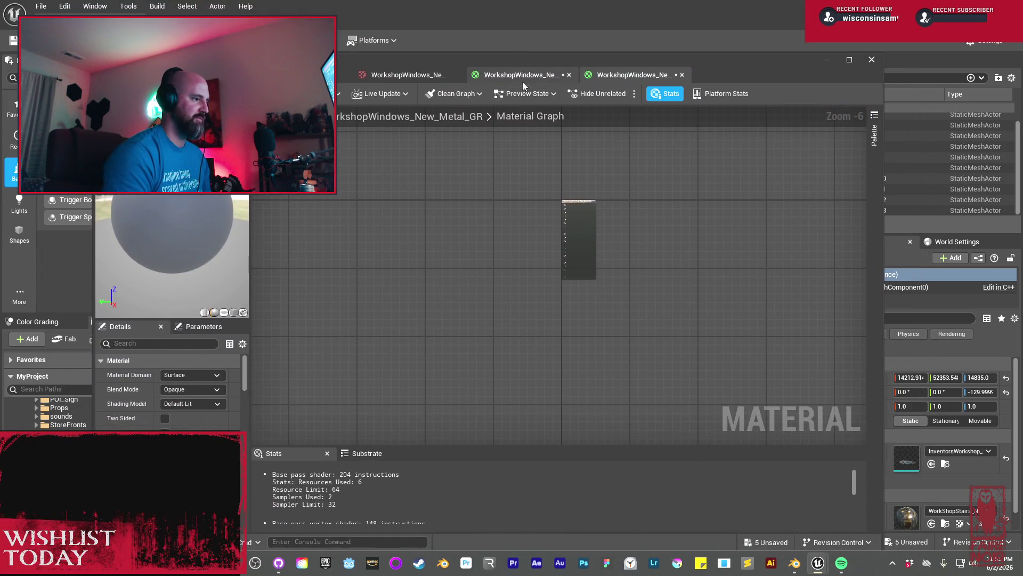
Spread the stacked Texture Sample nodes apart in the glass material graph
{"action": "left_click", "coordinate": [521, 79]}
{"action": "left_click_drag", "start_coordinate": [466, 190], "coordinate": [486, 290]}
{"action": "mouse_move", "coordinate": [370, 323]}
{"action": "left_mouse_down"}
{"action": "mouse_move", "coordinate": [364, 279]}
{"action": "mouse_move", "coordinate": [432, 147]}
{"action": "left_mouse_up"}
{"action": "left_click_drag", "start_coordinate": [517, 197], "coordinate": [491, 304]}
{"action": "mouse_move", "coordinate": [401, 267]}
{"action": "left_mouse_down"}
{"action": "mouse_move", "coordinate": [376, 165]}
{"action": "mouse_move", "coordinate": [501, 228]}
{"action": "mouse_move", "coordinate": [589, 328]}
{"action": "left_mouse_up"}
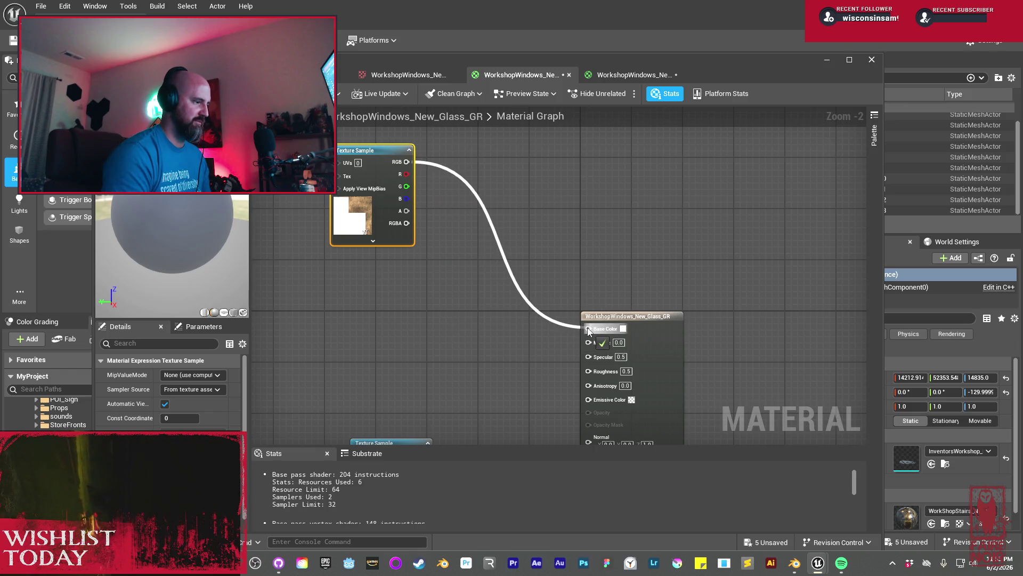
{"action": "left_click_drag", "start_coordinate": [489, 345], "coordinate": [459, 219]}
{"action": "mouse_move", "coordinate": [399, 309]}
{"action": "left_mouse_down"}
{"action": "mouse_move", "coordinate": [452, 238]}
{"action": "mouse_move", "coordinate": [480, 232]}
{"action": "mouse_move", "coordinate": [476, 223]}
{"action": "left_mouse_up"}
{"action": "left_click", "coordinate": [568, 197]}
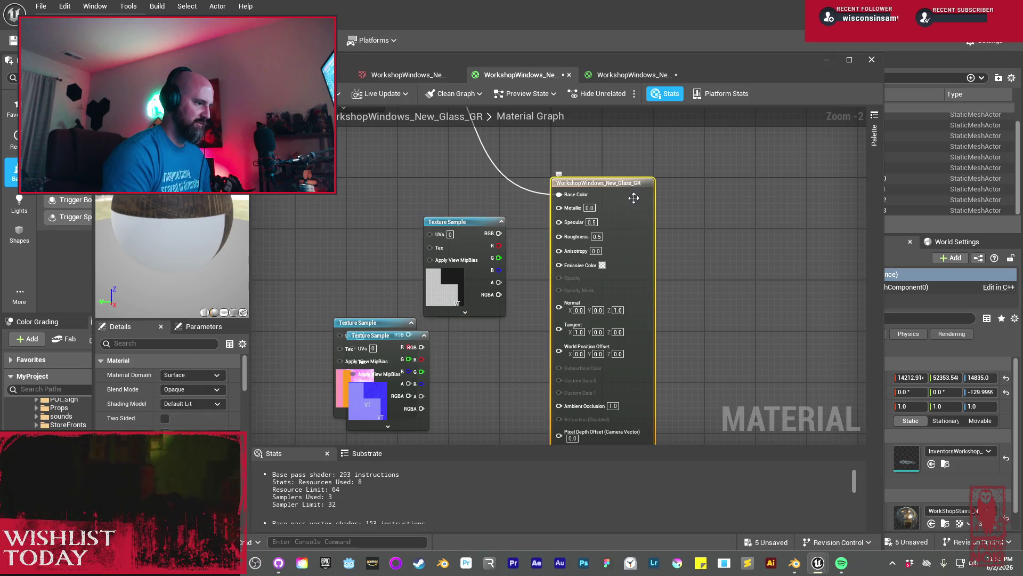
Set the glass material to Translucent blend mode, trying Thin Translucent shading before reverting to Default Lit
{"action": "left_click", "coordinate": [176, 389]}
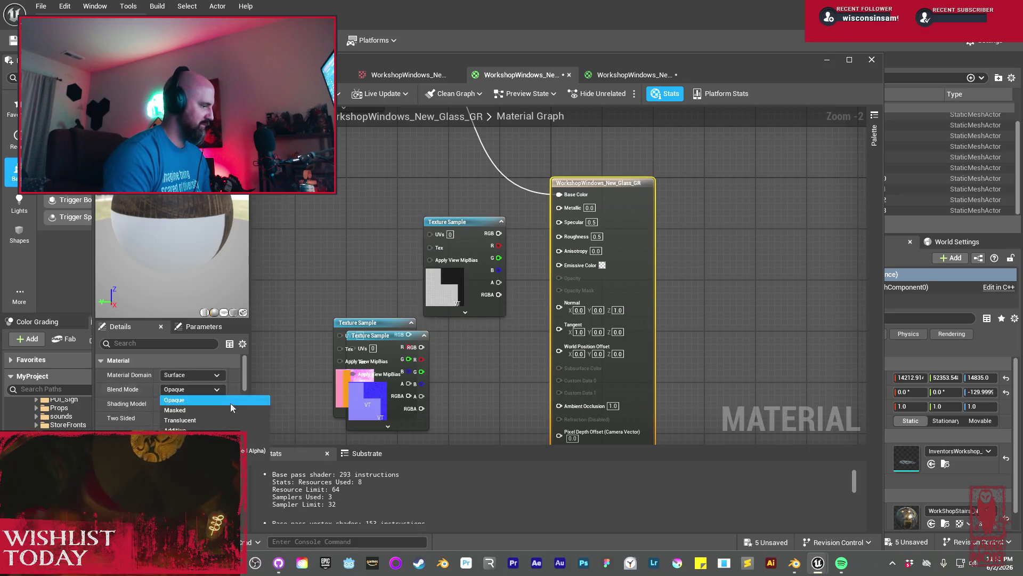
{"action": "left_click", "coordinate": [206, 418]}
{"action": "scroll", "coordinate": [170, 383], "scroll_direction": "down", "scroll_amount": 5}
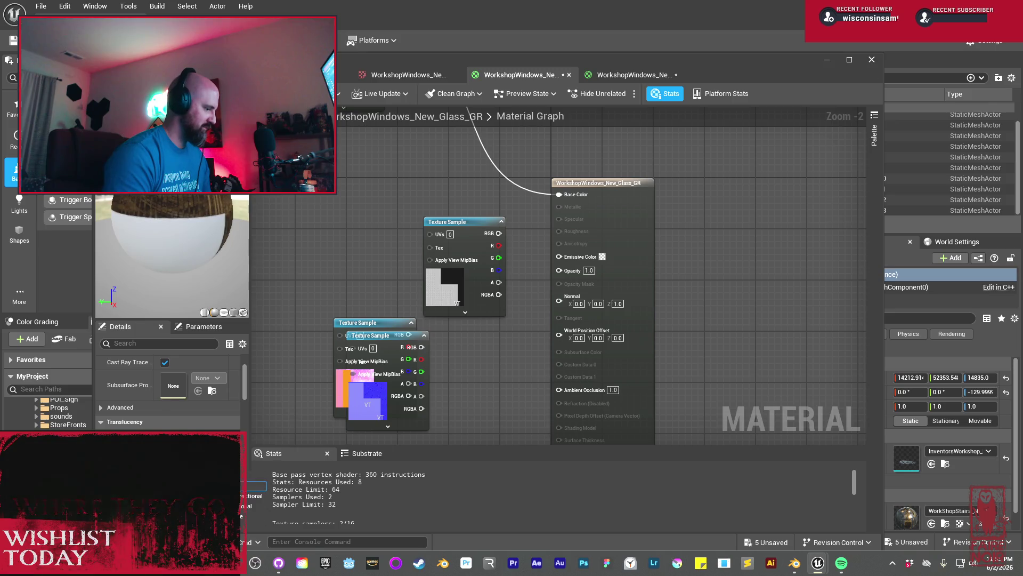
{"action": "scroll", "coordinate": [171, 384], "scroll_direction": "down", "scroll_amount": 1}
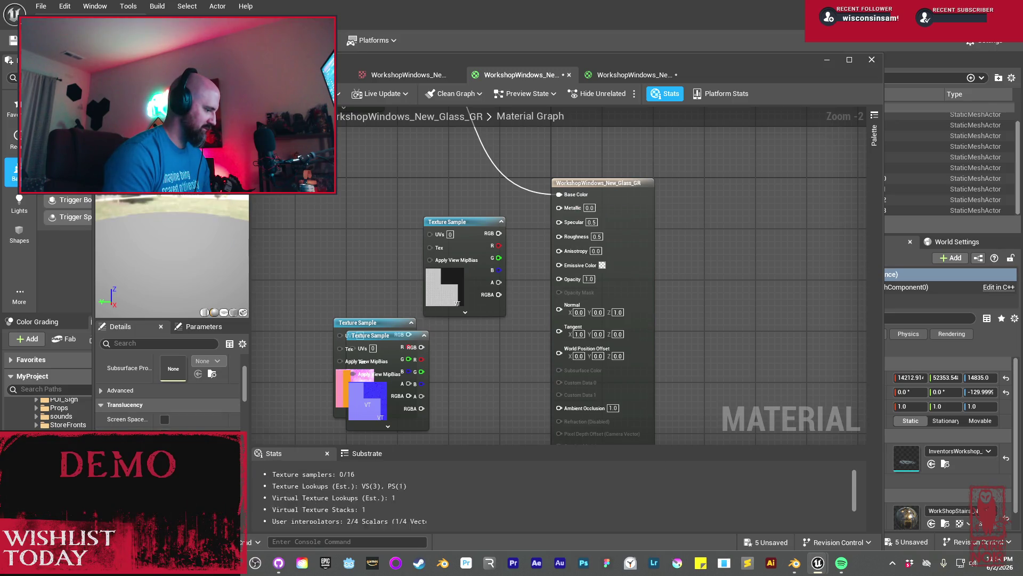
{"action": "left_click_drag", "start_coordinate": [461, 233], "coordinate": [408, 225]}
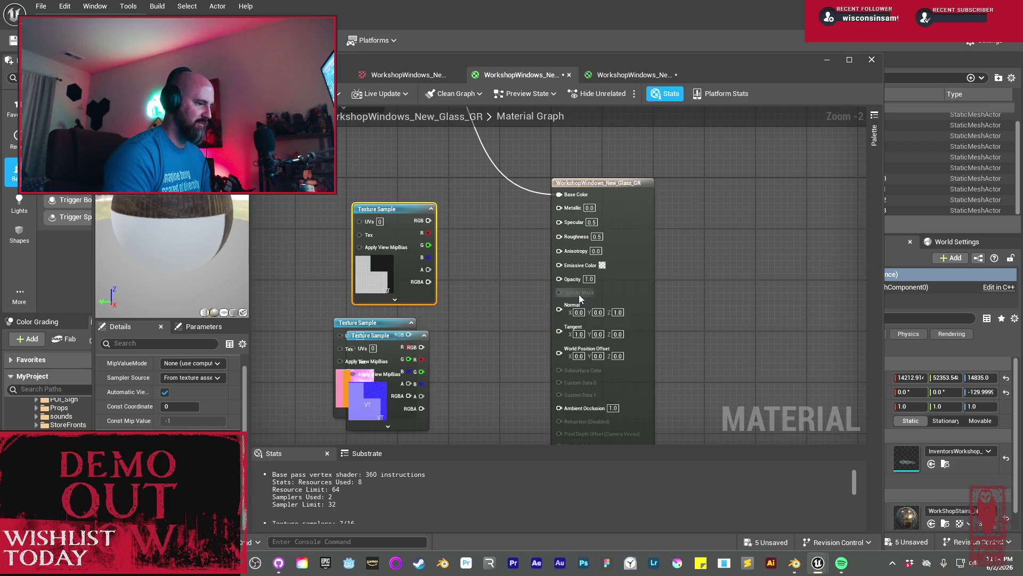
{"action": "left_click", "coordinate": [643, 210]}
{"action": "left_click", "coordinate": [200, 395]}
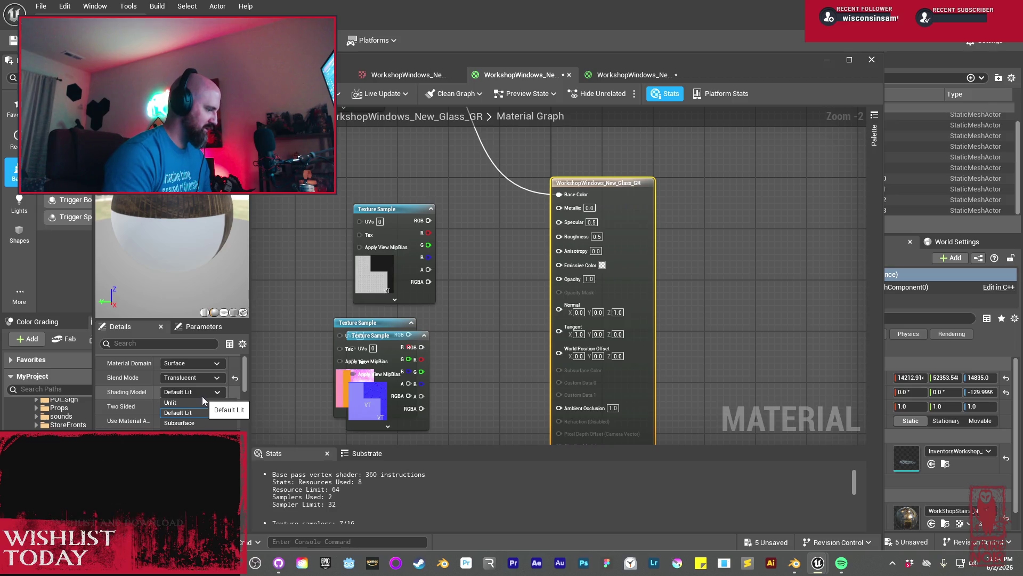
{"action": "left_click", "coordinate": [187, 515]}
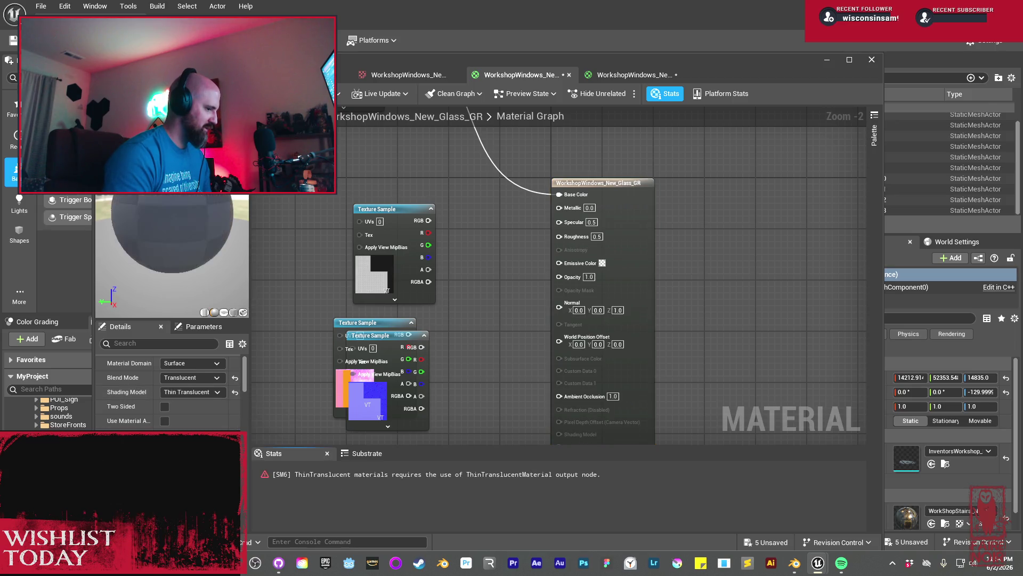
{"action": "left_click", "coordinate": [209, 392]}
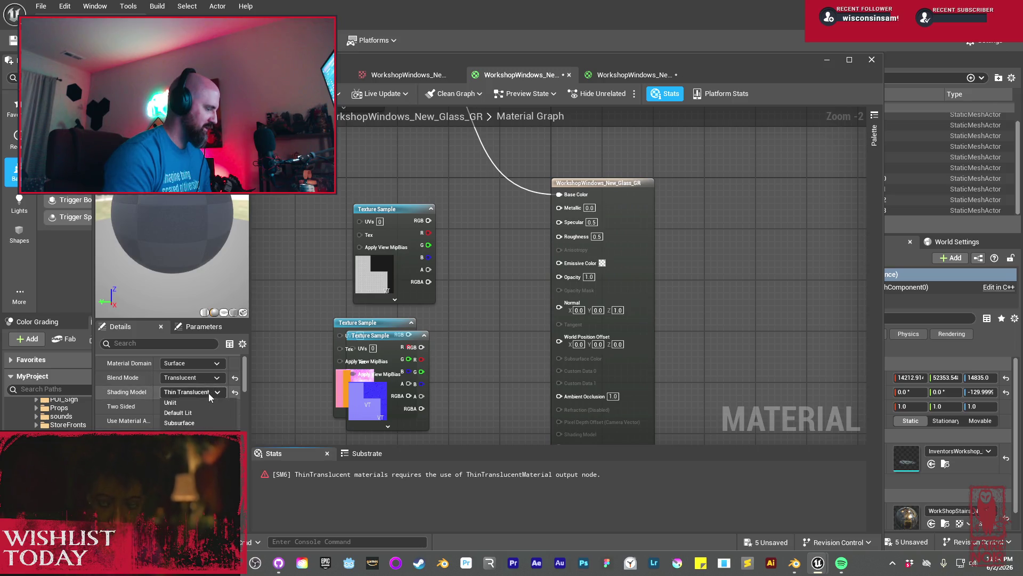
{"action": "left_click", "coordinate": [202, 412]}
{"action": "left_click", "coordinate": [193, 378]}
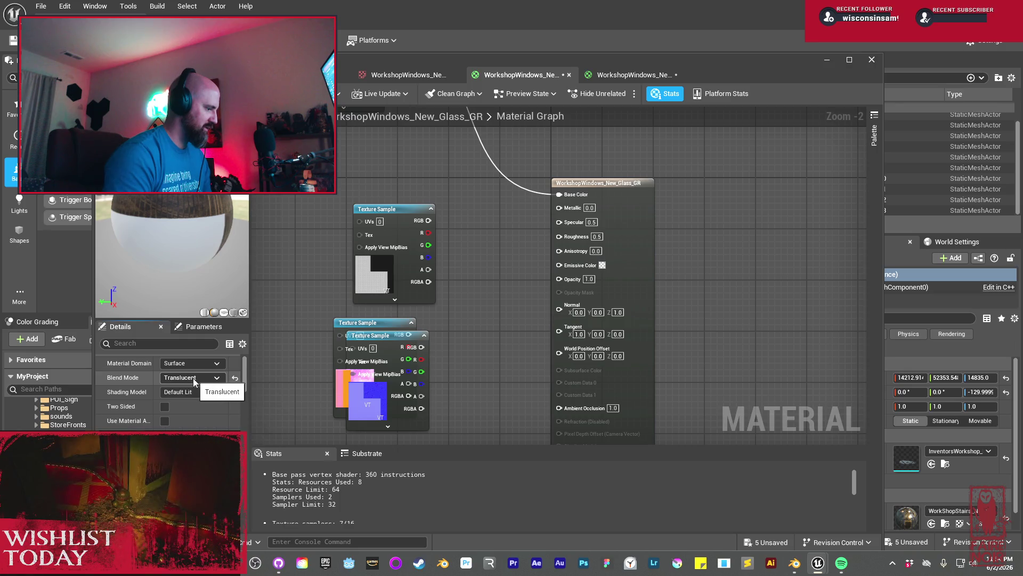
{"action": "key", "text": "Escape"}
Try several translucency lighting modes, then settle the shading model on Default Lit
{"action": "scroll", "coordinate": [170, 384], "scroll_direction": "down", "scroll_amount": 3}
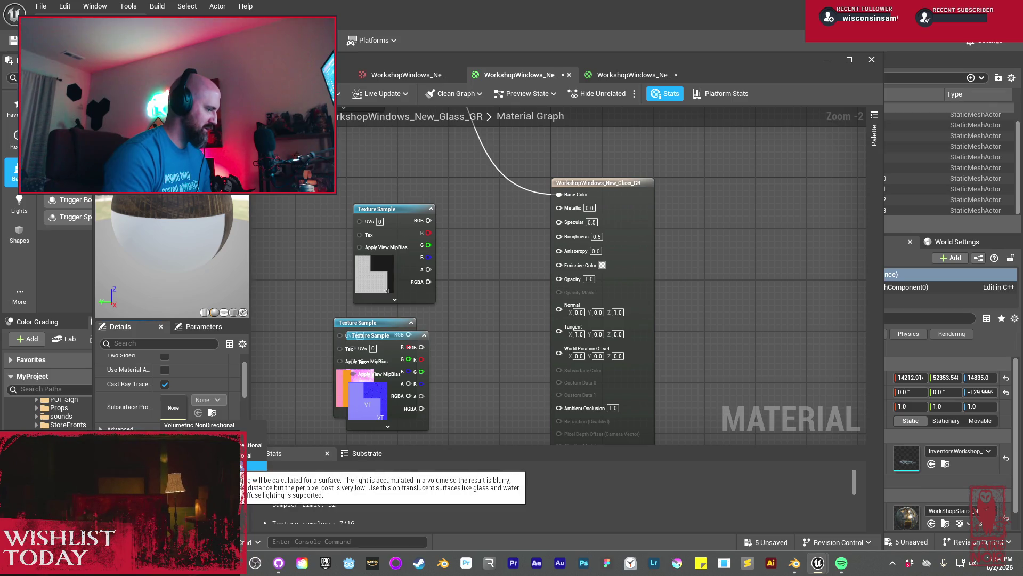
{"action": "left_click", "coordinate": [199, 425]}
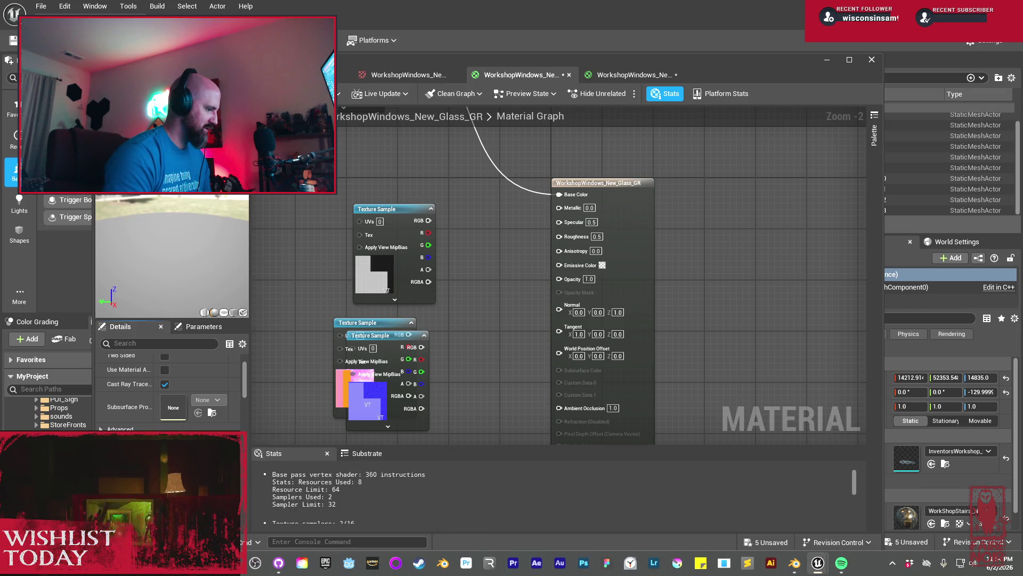
{"action": "left_click", "coordinate": [202, 440]}
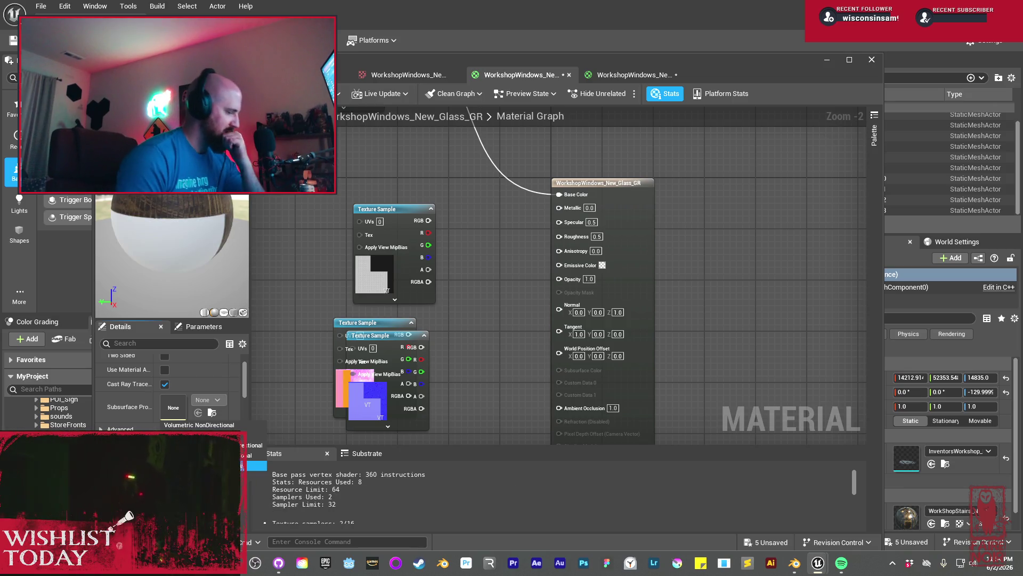
{"action": "left_click", "coordinate": [199, 424]}
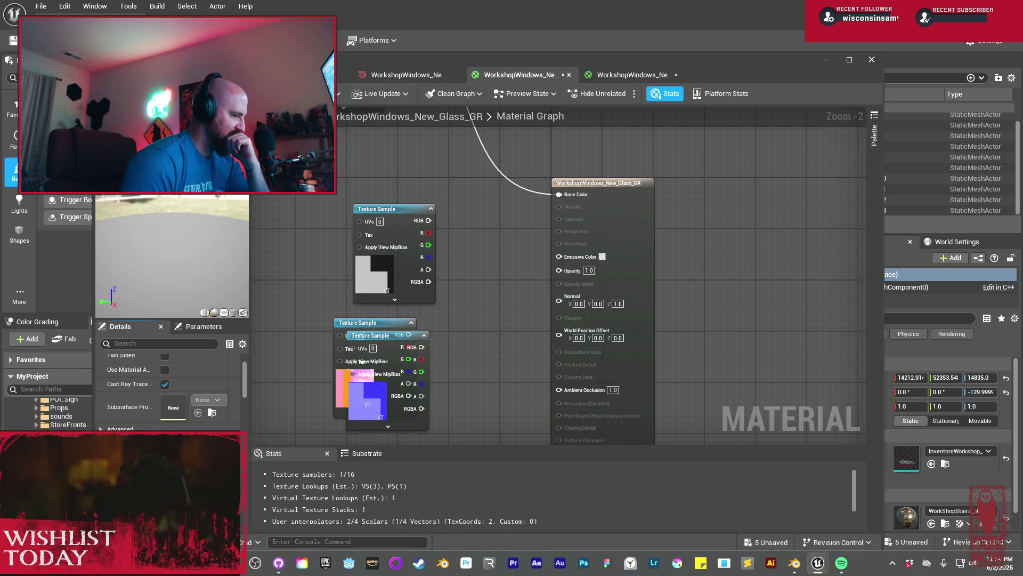
{"action": "left_click", "coordinate": [246, 455]}
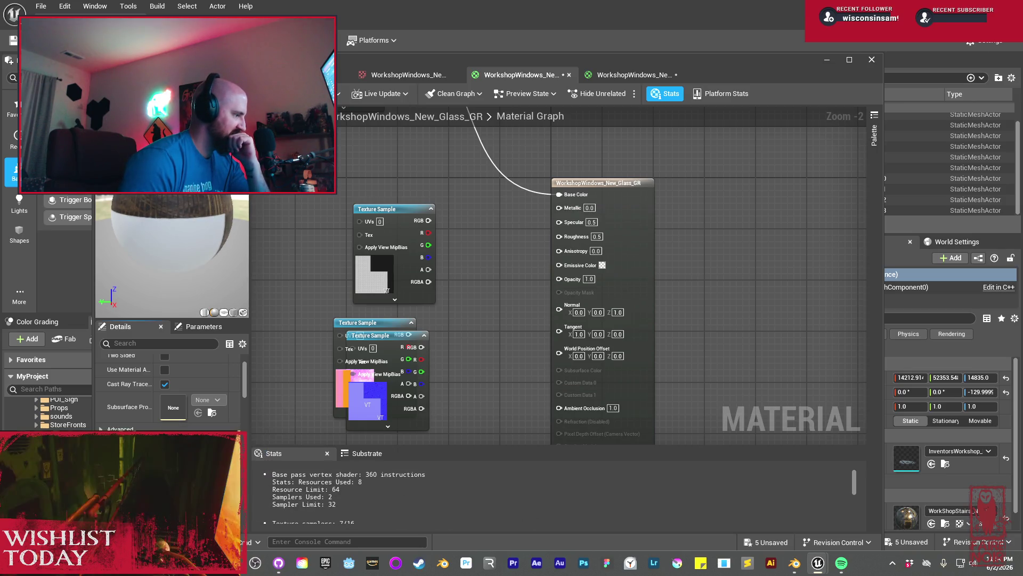
{"action": "left_click_drag", "start_coordinate": [199, 275], "coordinate": [198, 275]}
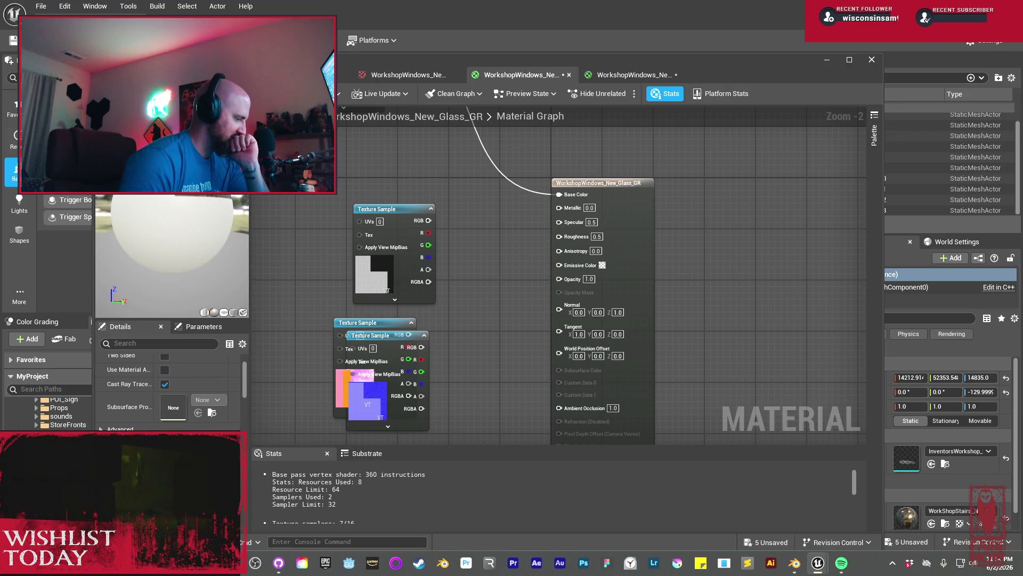
{"action": "scroll", "coordinate": [168, 389], "scroll_direction": "up", "scroll_amount": 3}
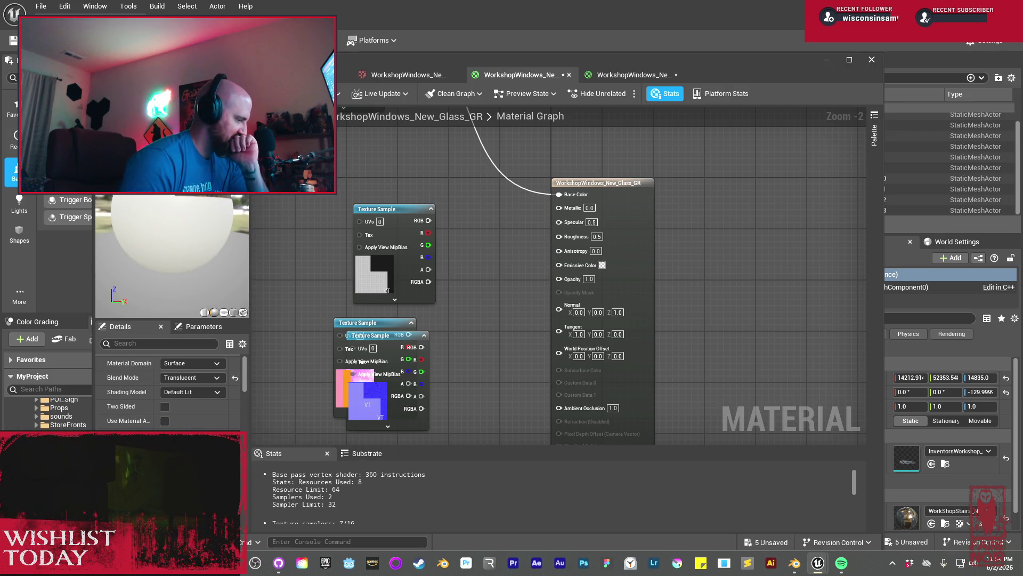
{"action": "left_click", "coordinate": [216, 364]}
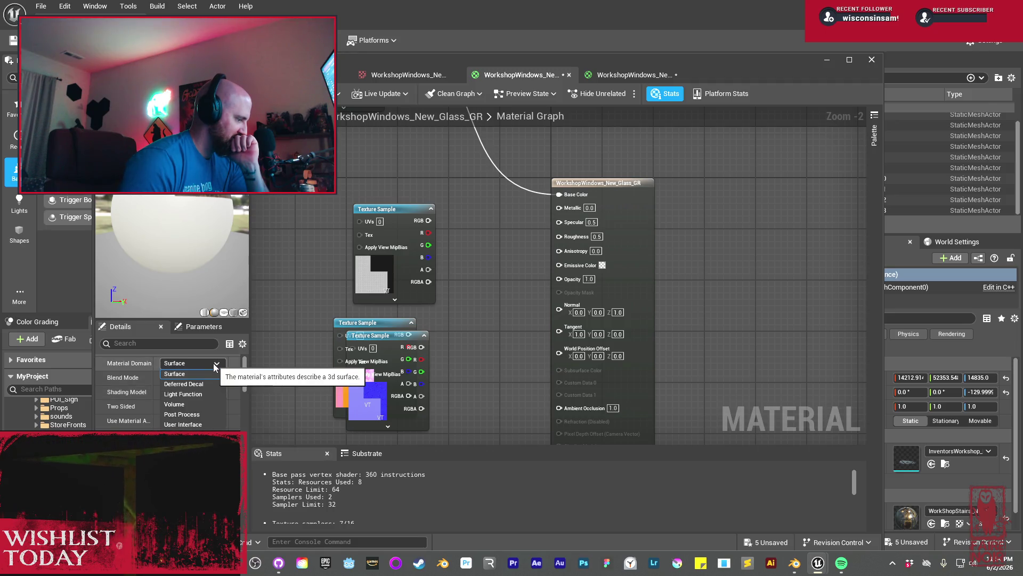
{"action": "left_click", "coordinate": [216, 365]}
{"action": "left_click", "coordinate": [213, 392]}
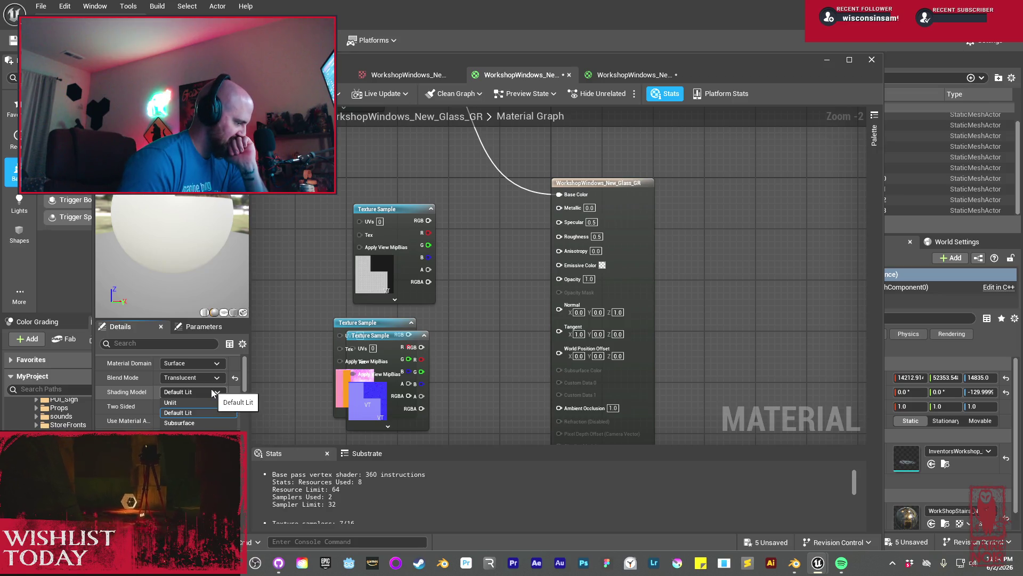
{"action": "left_click", "coordinate": [187, 514]}
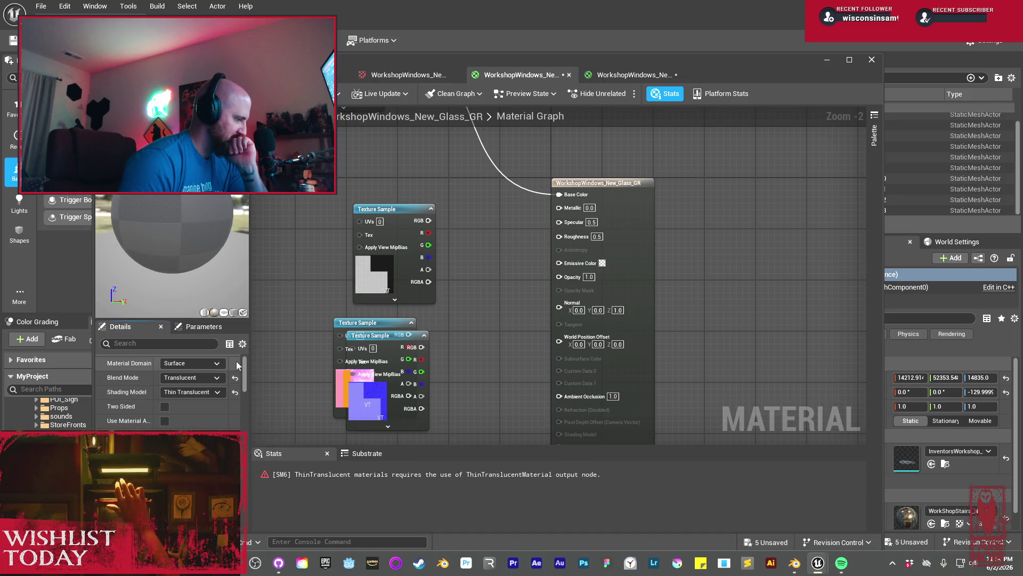
{"action": "left_click", "coordinate": [214, 394]}
{"action": "left_click", "coordinate": [205, 416]}
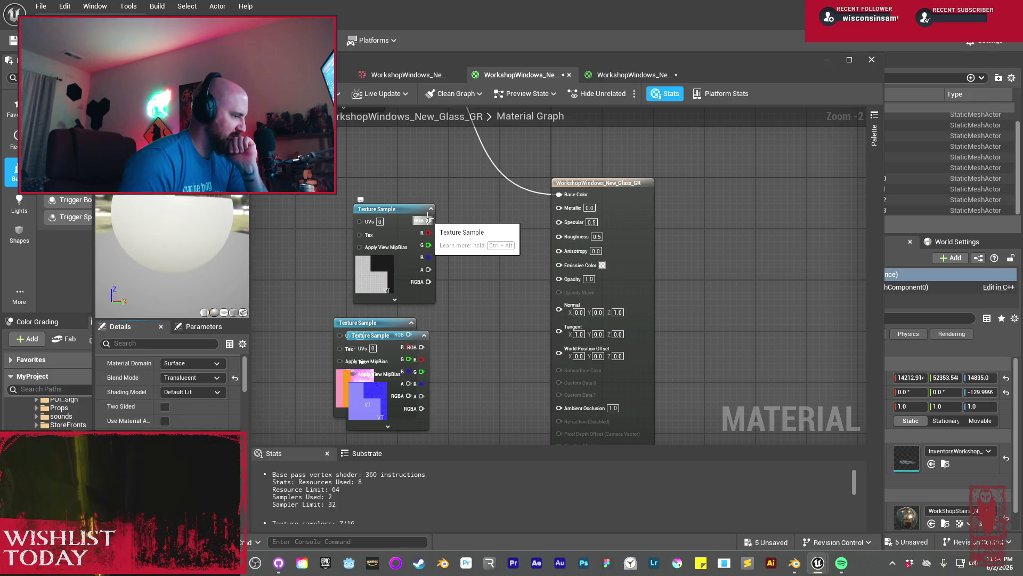
Connect the black-and-white texture's RGB output to Opacity
{"action": "mouse_move", "coordinate": [428, 220]}
{"action": "left_mouse_down"}
{"action": "mouse_move", "coordinate": [529, 293]}
{"action": "mouse_move", "coordinate": [558, 280]}
{"action": "left_mouse_up"}
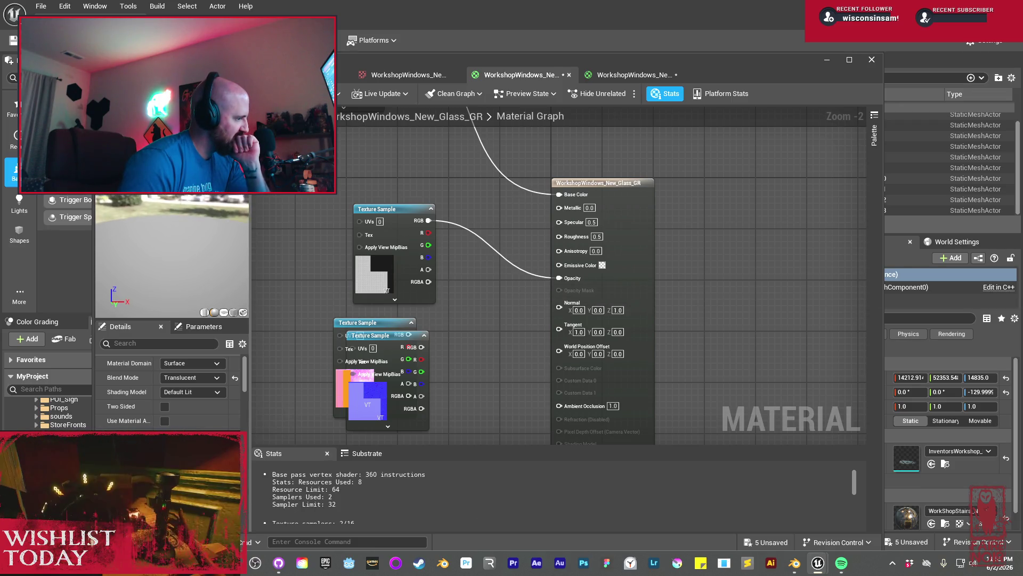
{"action": "left_click_drag", "start_coordinate": [165, 241], "coordinate": [245, 241]}
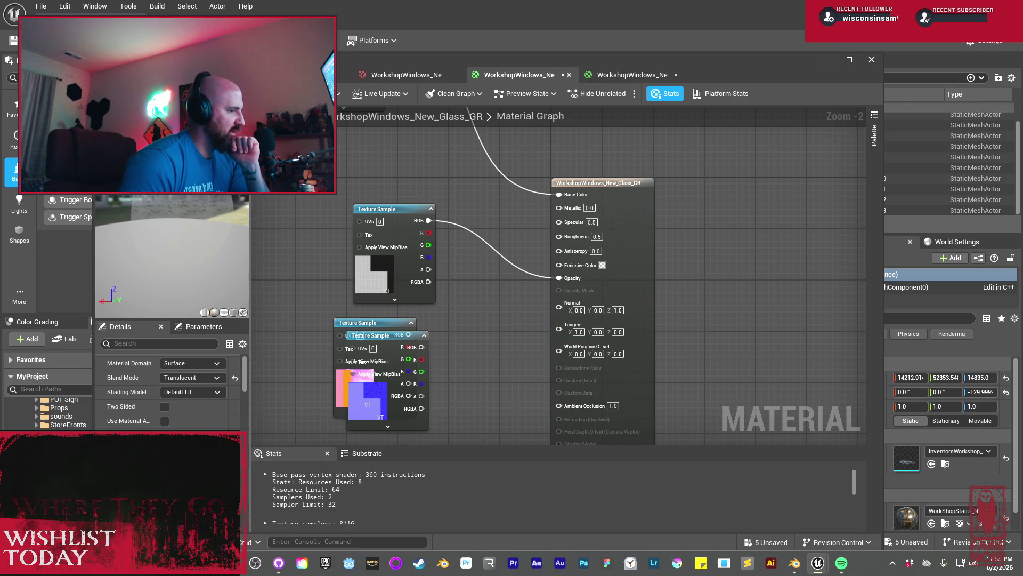
{"action": "scroll", "coordinate": [456, 351], "scroll_direction": "down", "scroll_amount": 2}
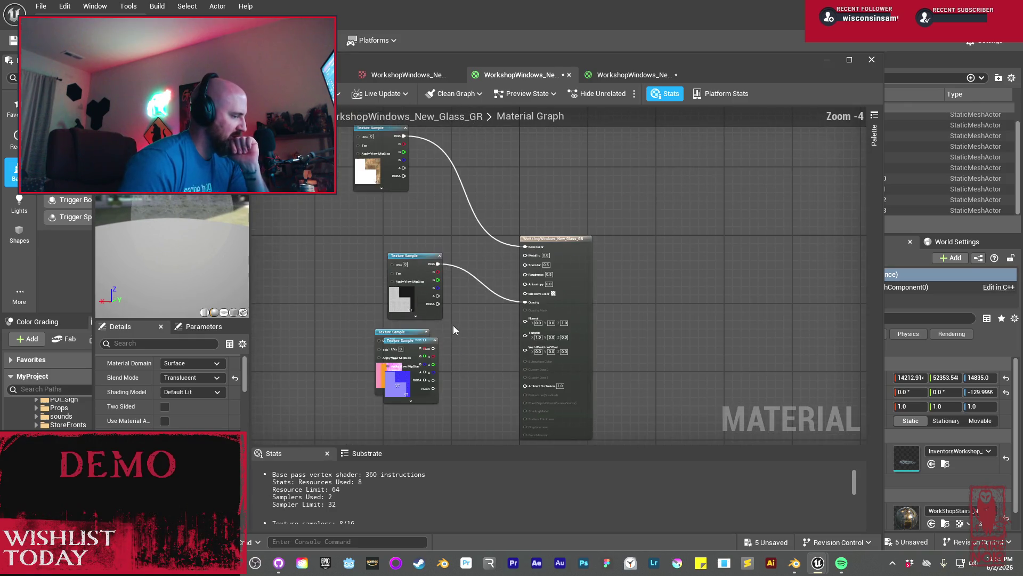
Arrange the texture nodes and wire the pink texture's R, G, B into Metallic, Roughness and Ambient Occlusion
{"action": "left_click_drag", "start_coordinate": [414, 266], "coordinate": [350, 254]}
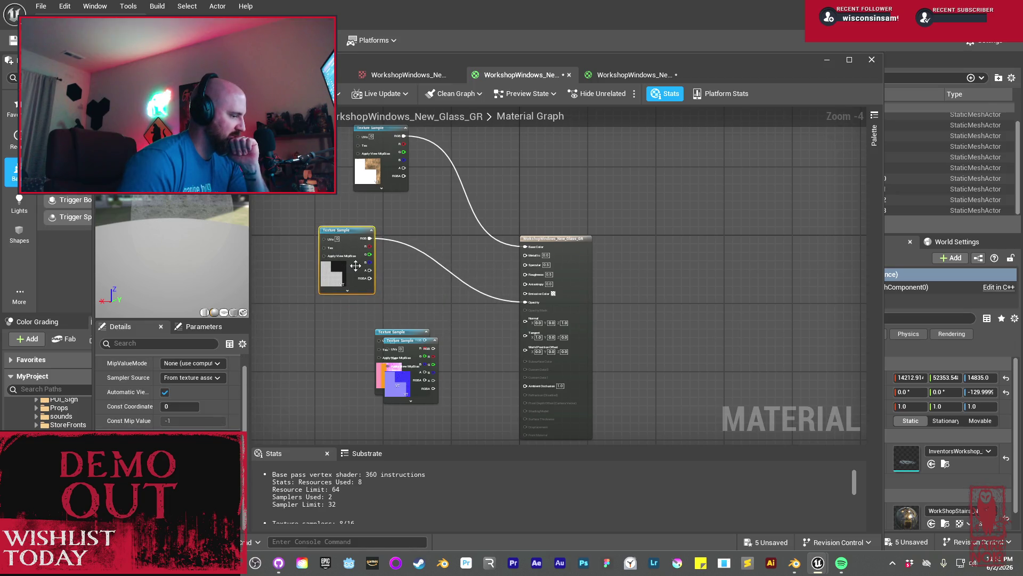
{"action": "mouse_move", "coordinate": [412, 330]}
{"action": "left_mouse_down"}
{"action": "mouse_move", "coordinate": [329, 302]}
{"action": "mouse_move", "coordinate": [339, 305]}
{"action": "left_mouse_up"}
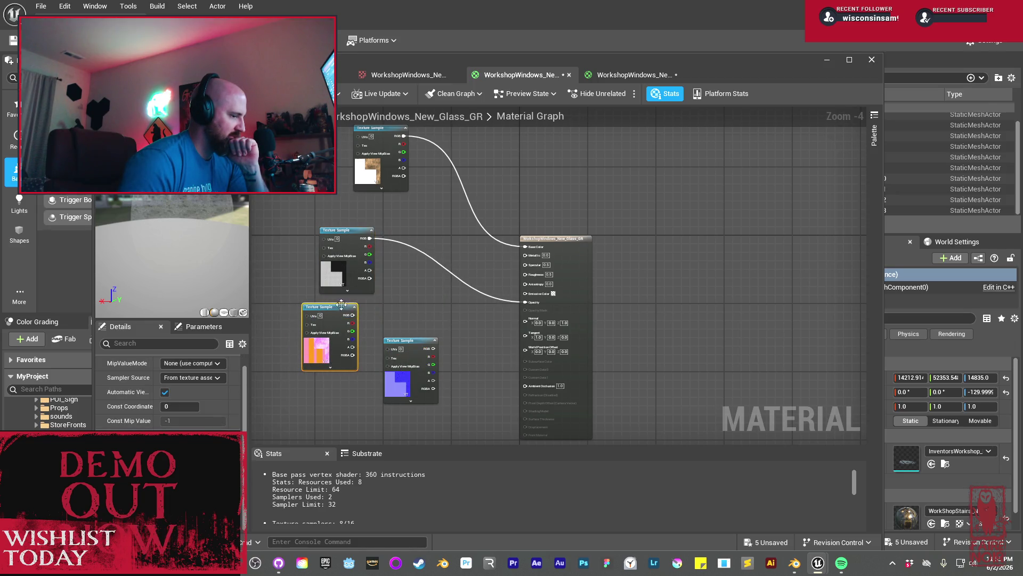
{"action": "left_click_drag", "start_coordinate": [354, 238], "coordinate": [397, 293]}
{"action": "left_click_drag", "start_coordinate": [320, 308], "coordinate": [320, 206]}
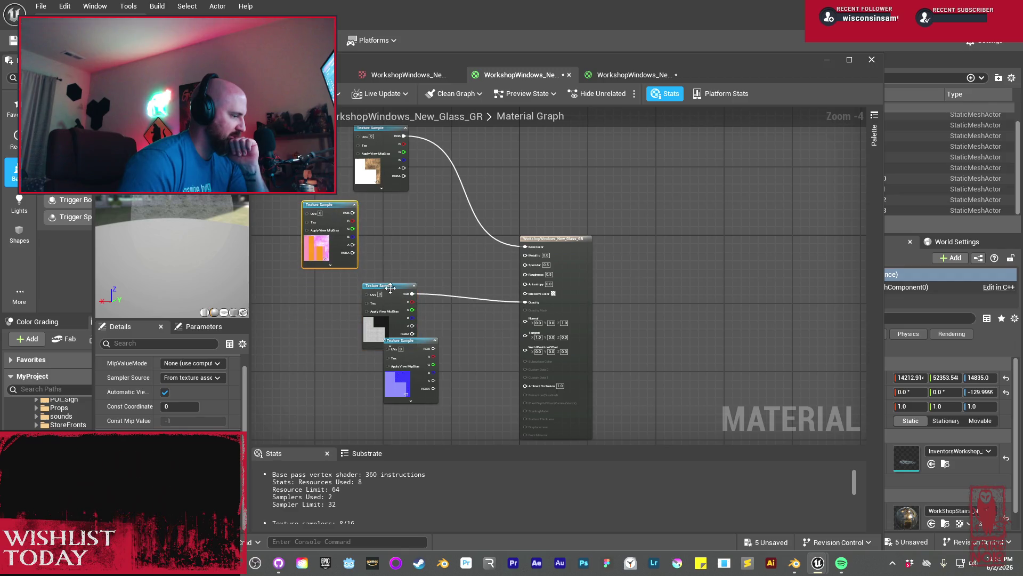
{"action": "left_click_drag", "start_coordinate": [397, 291], "coordinate": [341, 291]}
{"action": "mouse_move", "coordinate": [324, 204]}
{"action": "left_mouse_down"}
{"action": "mouse_move", "coordinate": [336, 226]}
{"action": "mouse_move", "coordinate": [374, 246]}
{"action": "mouse_move", "coordinate": [519, 265]}
{"action": "mouse_move", "coordinate": [525, 255]}
{"action": "left_mouse_up"}
{"action": "mouse_move", "coordinate": [365, 249]}
{"action": "left_mouse_down"}
{"action": "mouse_move", "coordinate": [373, 266]}
{"action": "mouse_move", "coordinate": [526, 275]}
{"action": "mouse_move", "coordinate": [438, 293]}
{"action": "mouse_move", "coordinate": [468, 356]}
{"action": "mouse_move", "coordinate": [509, 361]}
{"action": "mouse_move", "coordinate": [525, 381]}
{"action": "left_mouse_up"}
{"action": "mouse_move", "coordinate": [419, 342]}
{"action": "left_mouse_down"}
{"action": "mouse_move", "coordinate": [406, 265]}
{"action": "mouse_move", "coordinate": [324, 295]}
{"action": "mouse_move", "coordinate": [377, 328]}
{"action": "left_mouse_up"}
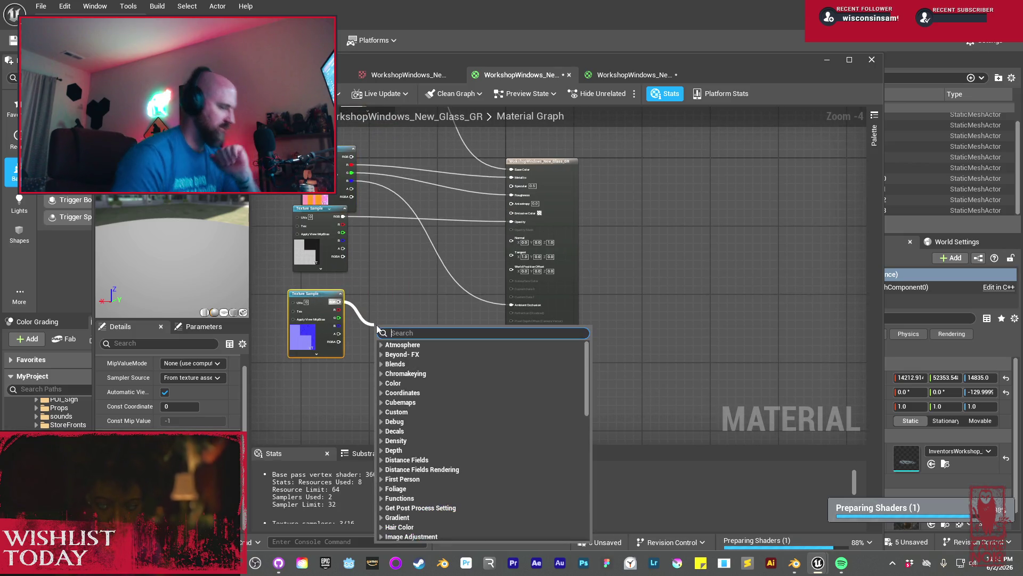
Route the glass normal map through a FlattenNormal node with Flatness 0 into Normal, and apply
{"action": "type", "text": "flatten"}
{"action": "key", "text": "Return"}
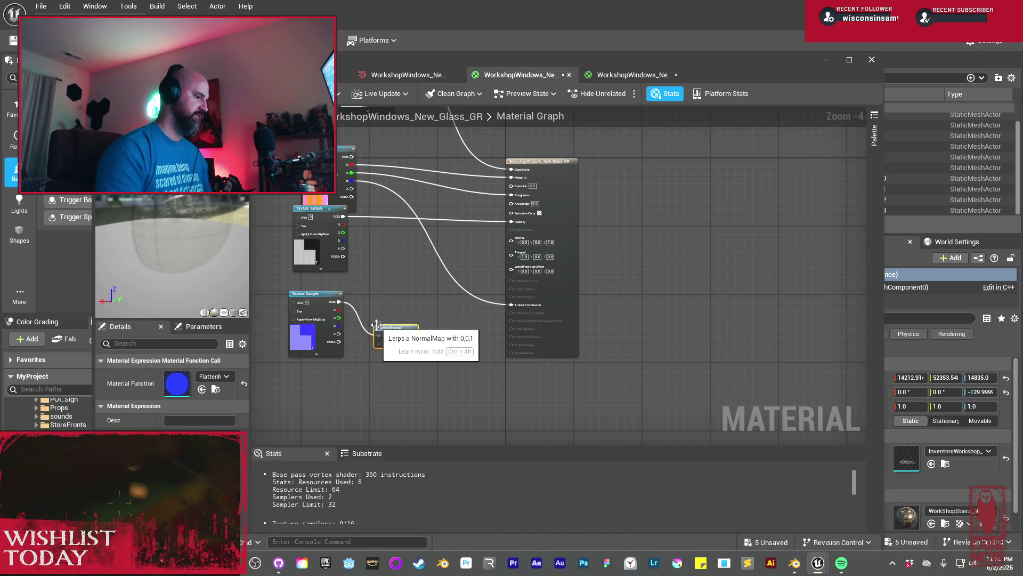
{"action": "left_click_drag", "start_coordinate": [383, 326], "coordinate": [416, 309]}
{"action": "left_click", "coordinate": [368, 378]}
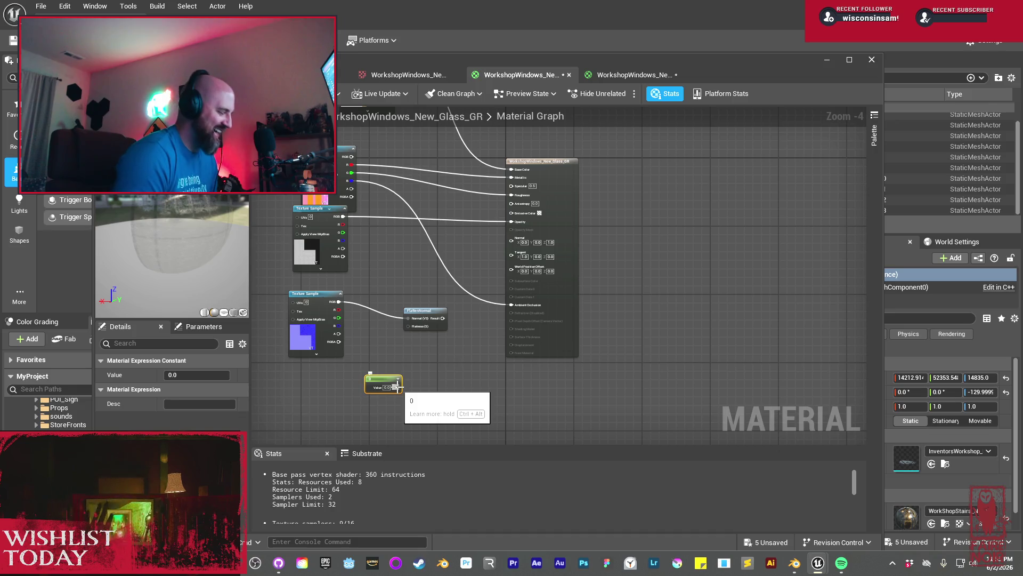
{"action": "left_click_drag", "start_coordinate": [395, 387], "coordinate": [409, 326]}
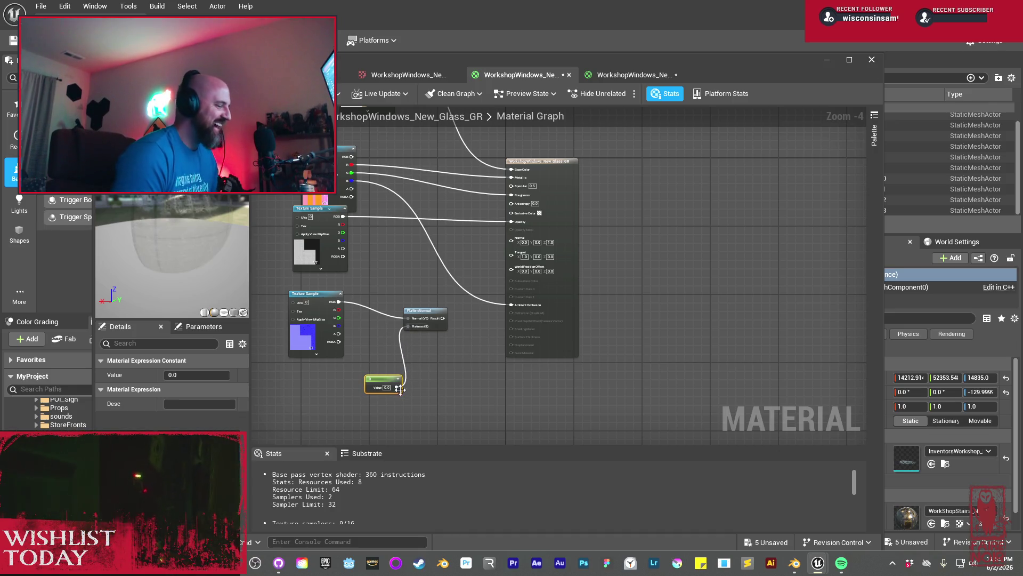
{"action": "left_click_drag", "start_coordinate": [383, 379], "coordinate": [340, 379]}
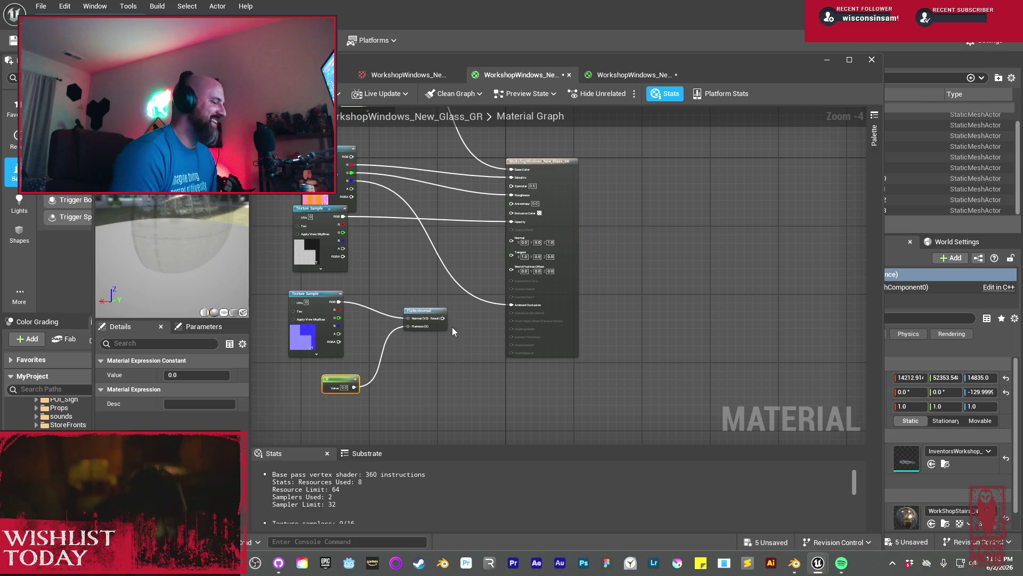
{"action": "left_click_drag", "start_coordinate": [443, 319], "coordinate": [511, 239]}
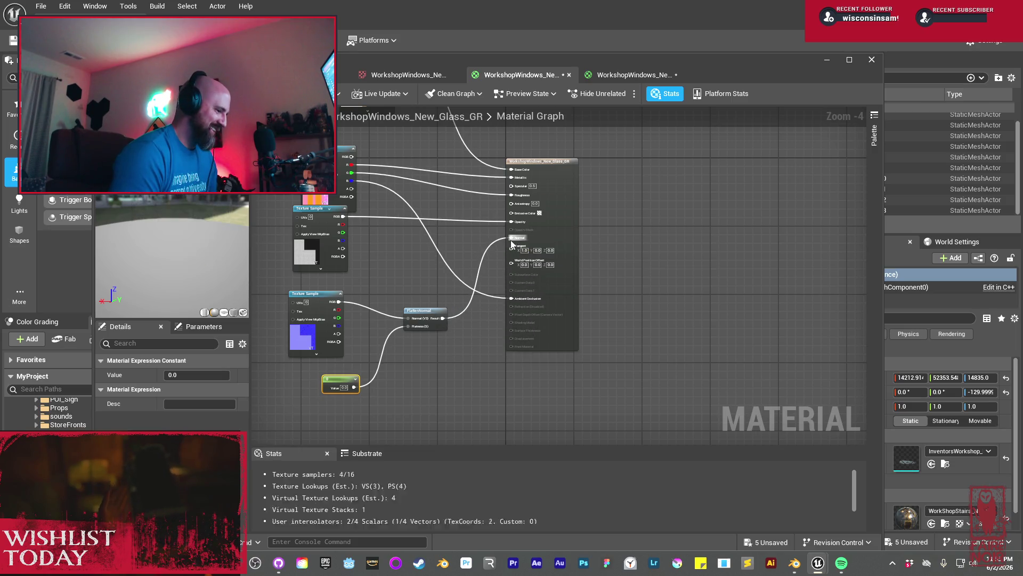
{"action": "key", "text": "ctrl+s"}
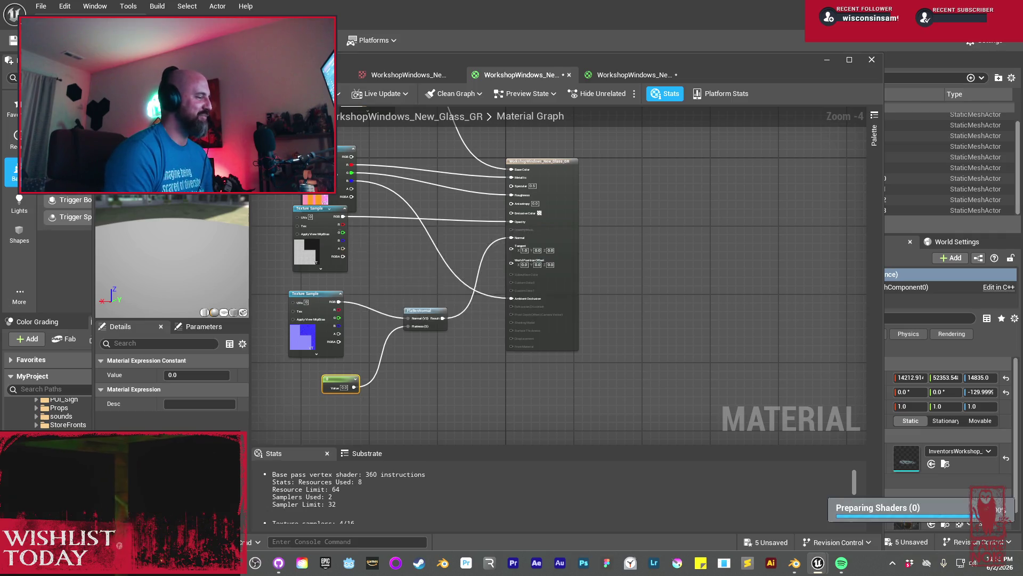
Save the glass material and select the texture, FlattenNormal and constant nodes for copying
{"action": "left_click_drag", "start_coordinate": [319, 171], "coordinate": [320, 153]}
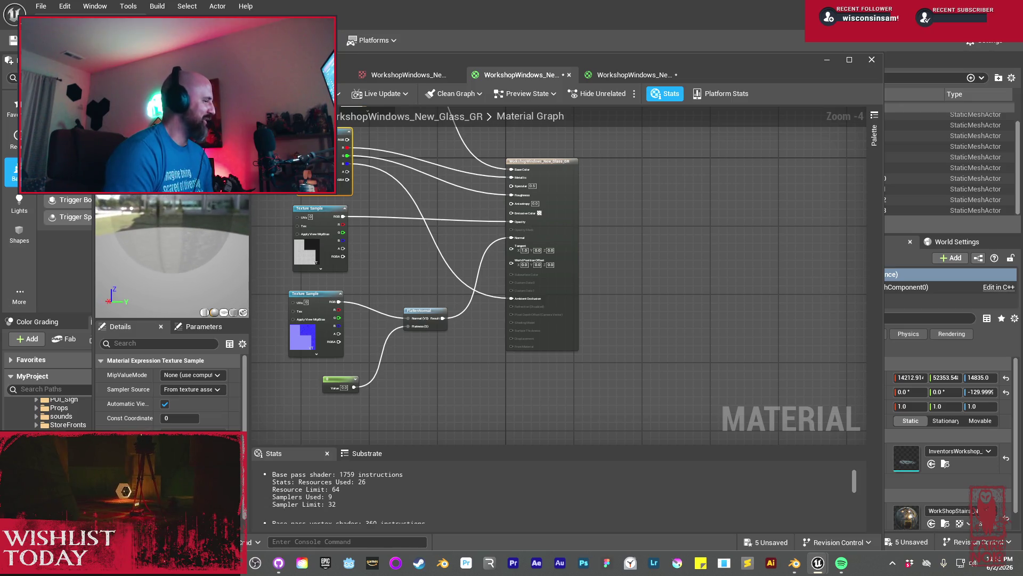
{"action": "key", "text": "ctrl+s"}
{"action": "scroll", "coordinate": [318, 273], "scroll_direction": "down", "scroll_amount": 2}
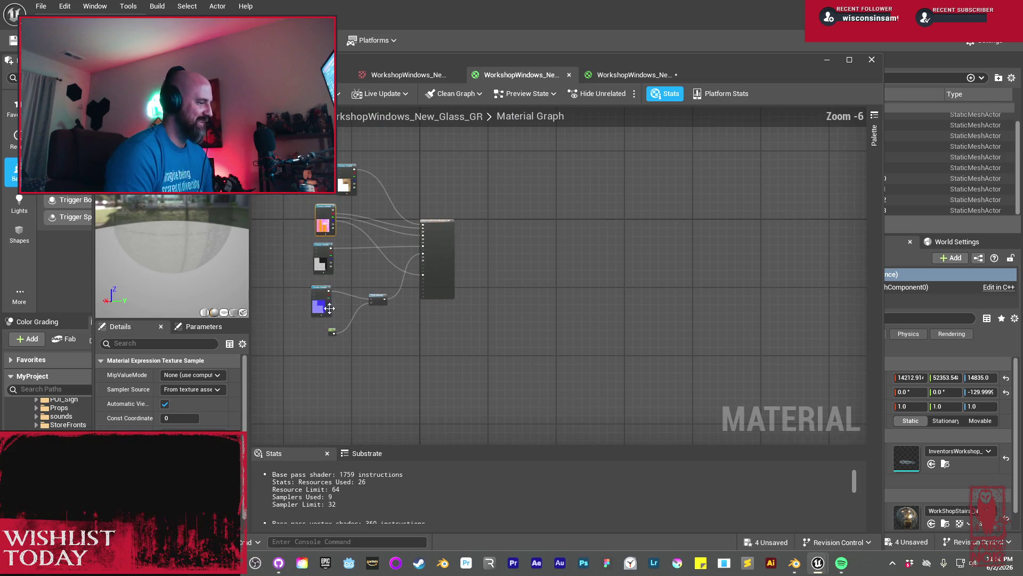
{"action": "left_click_drag", "start_coordinate": [291, 286], "coordinate": [382, 350]}
{"action": "left_click", "coordinate": [330, 230], "text": "ctrl"}
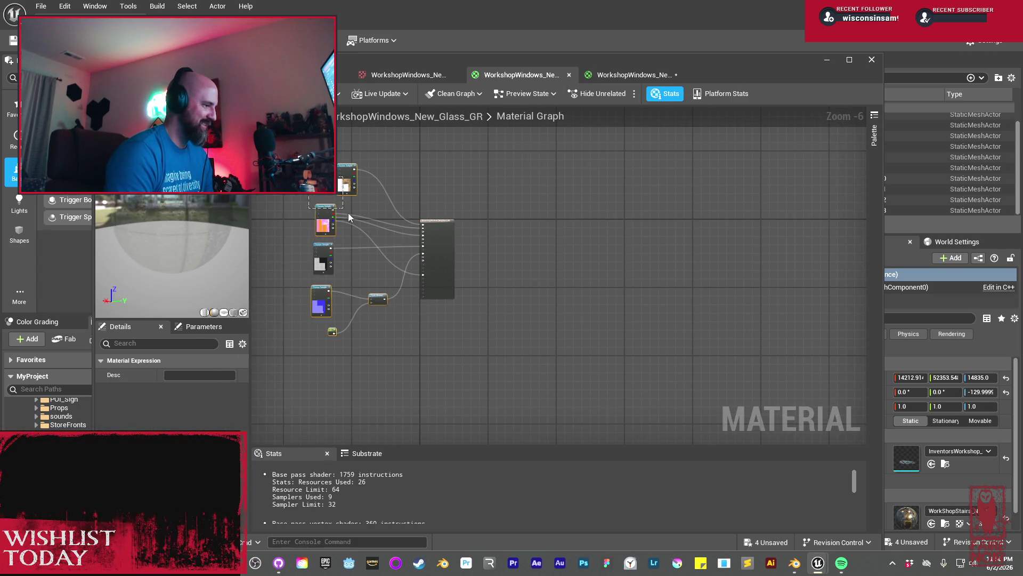
Paste the nodes into the metal material and wire textures to Base Color, Metallic and Roughness
{"action": "left_click", "coordinate": [615, 75]}
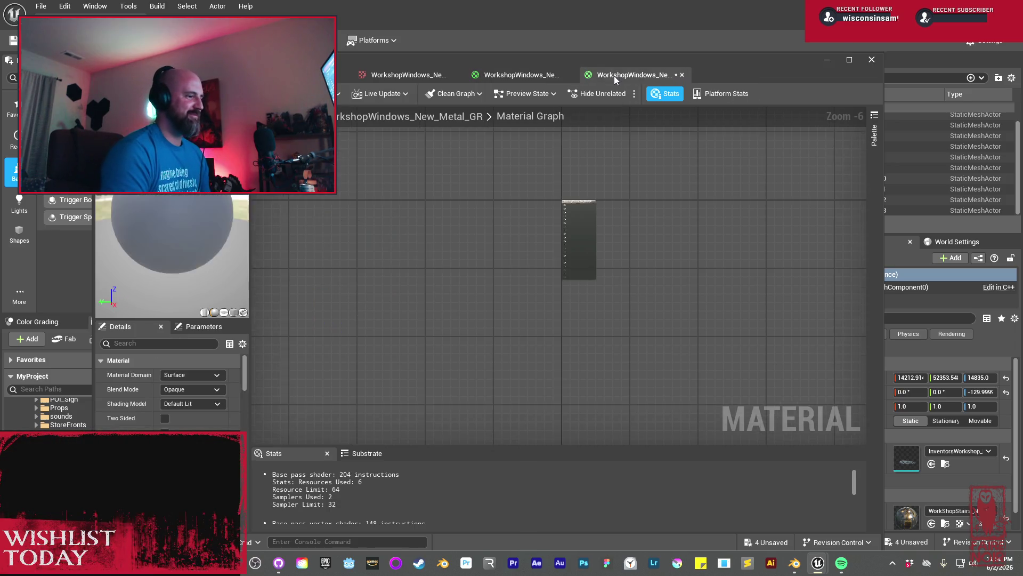
{"action": "scroll", "coordinate": [441, 266], "scroll_direction": "up", "scroll_amount": 1}
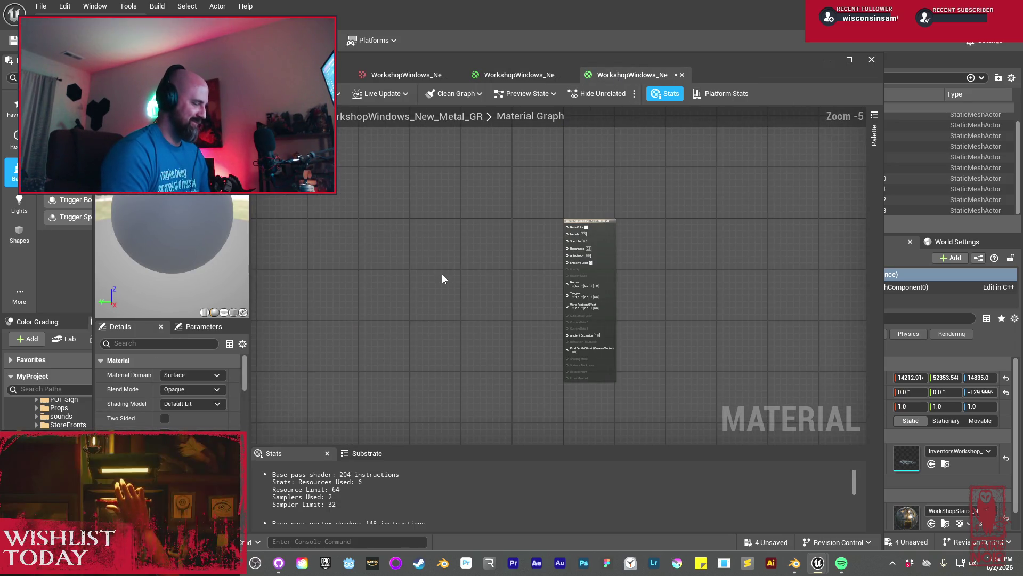
{"action": "key", "text": "ctrl+v"}
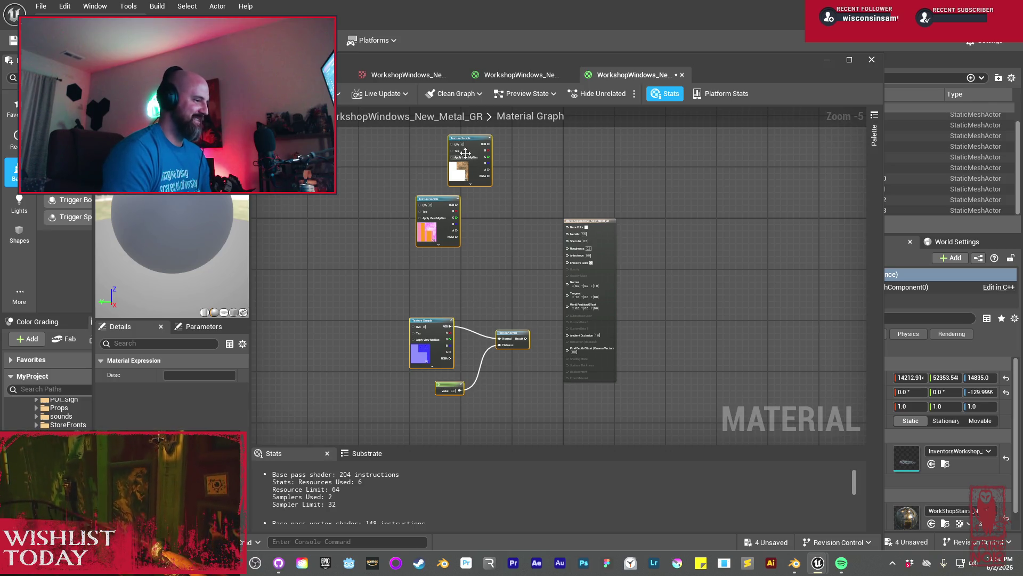
{"action": "mouse_move", "coordinate": [490, 144]}
{"action": "left_mouse_down"}
{"action": "mouse_move", "coordinate": [526, 216]}
{"action": "mouse_move", "coordinate": [568, 234]}
{"action": "left_mouse_up"}
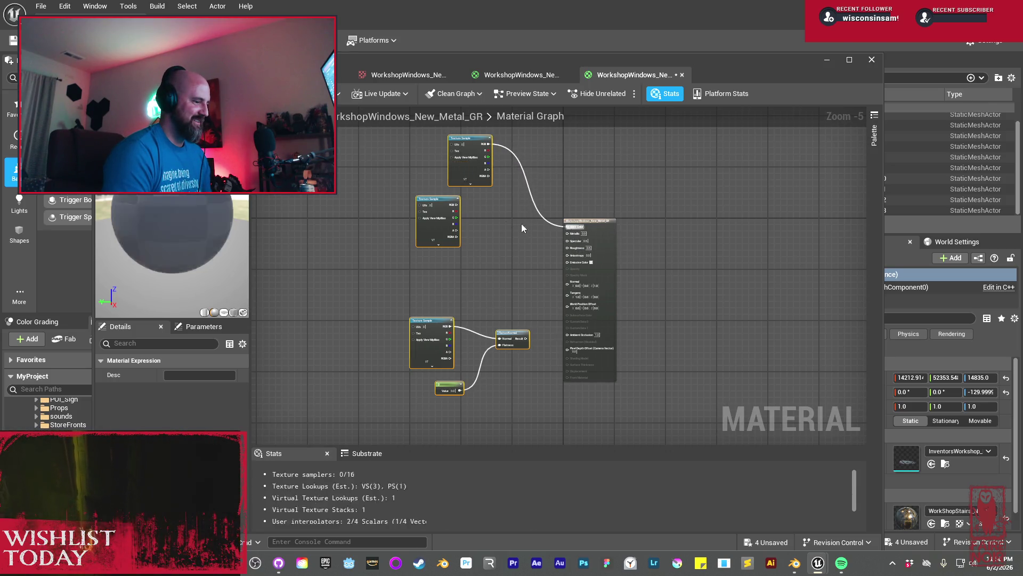
{"action": "mouse_move", "coordinate": [457, 211]}
{"action": "left_mouse_down"}
{"action": "mouse_move", "coordinate": [545, 241]}
{"action": "mouse_move", "coordinate": [567, 234]}
{"action": "left_mouse_up"}
{"action": "mouse_move", "coordinate": [459, 216]}
{"action": "left_mouse_down"}
{"action": "mouse_move", "coordinate": [503, 248]}
{"action": "mouse_move", "coordinate": [567, 247]}
{"action": "left_mouse_up"}
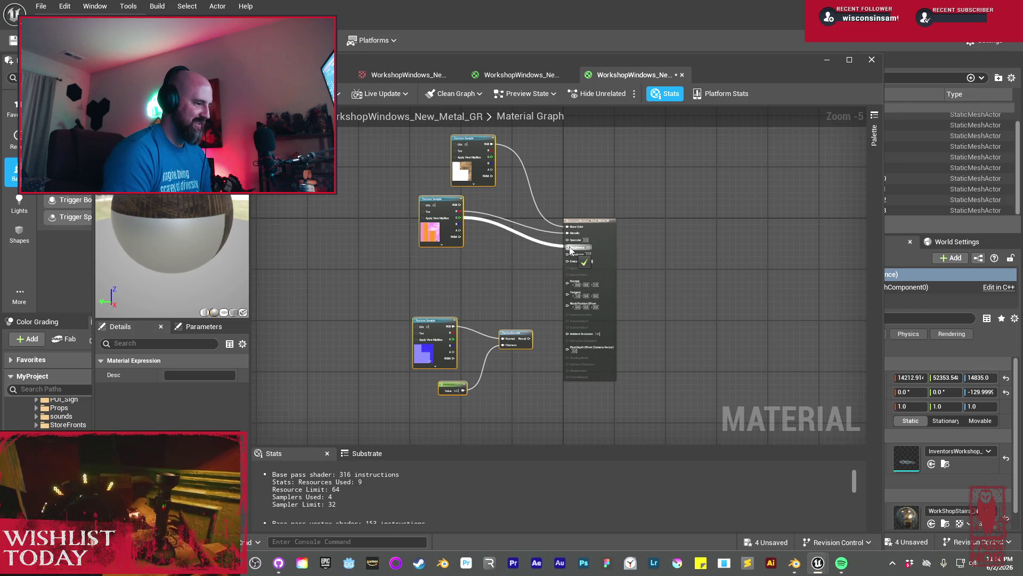
{"action": "left_click_drag", "start_coordinate": [521, 290], "coordinate": [513, 282]}
Connect the FlattenNormal result to Normal, then apply and save the metal window material
{"action": "scroll", "coordinate": [555, 333], "scroll_direction": "up", "scroll_amount": 3}
{"action": "mouse_move", "coordinate": [497, 327]}
{"action": "left_mouse_down"}
{"action": "mouse_move", "coordinate": [535, 254]}
{"action": "mouse_move", "coordinate": [580, 216]}
{"action": "left_mouse_up"}
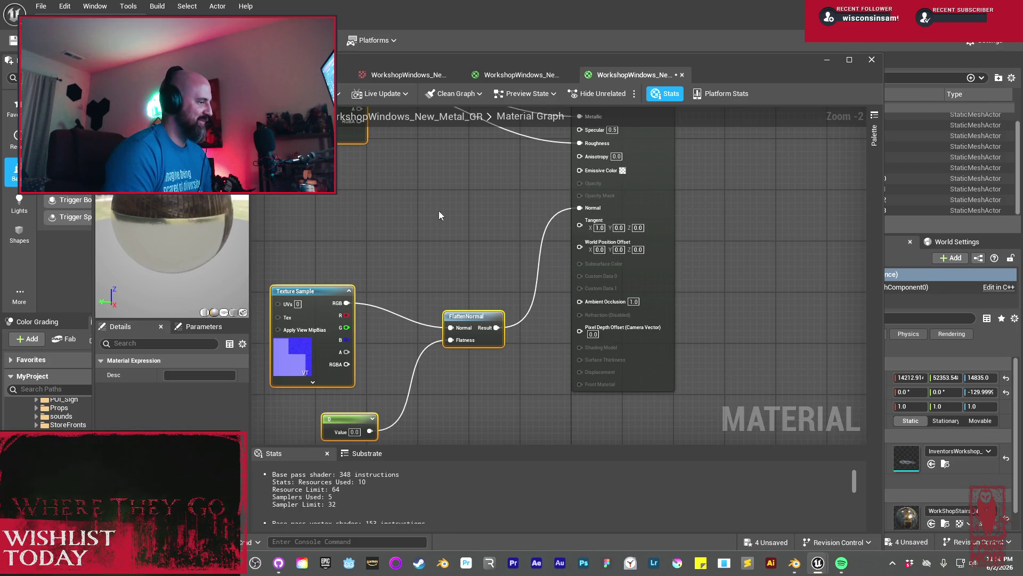
{"action": "left_click_drag", "start_coordinate": [177, 239], "coordinate": [177, 238]}
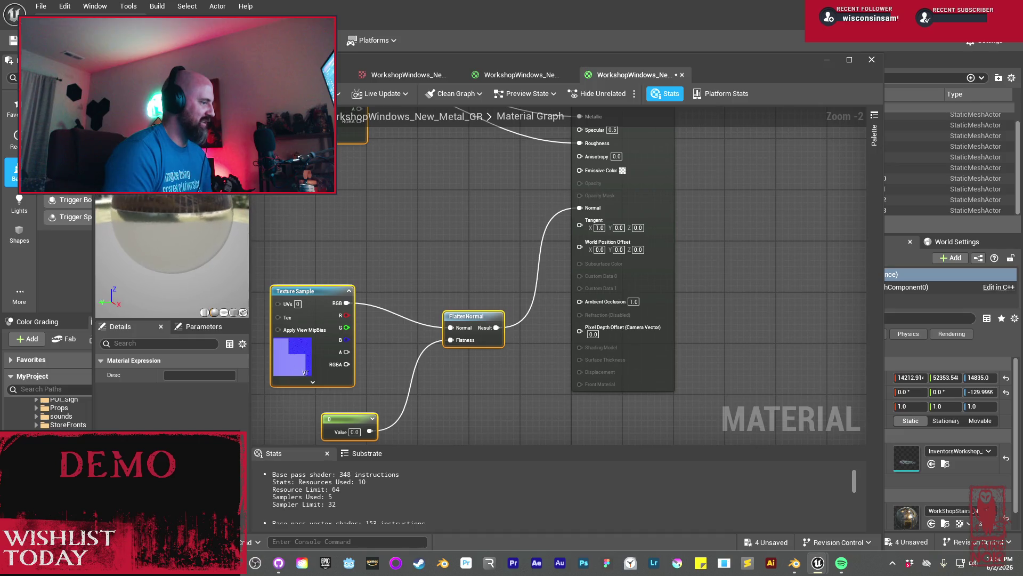
{"action": "key", "text": "ctrl+s"}
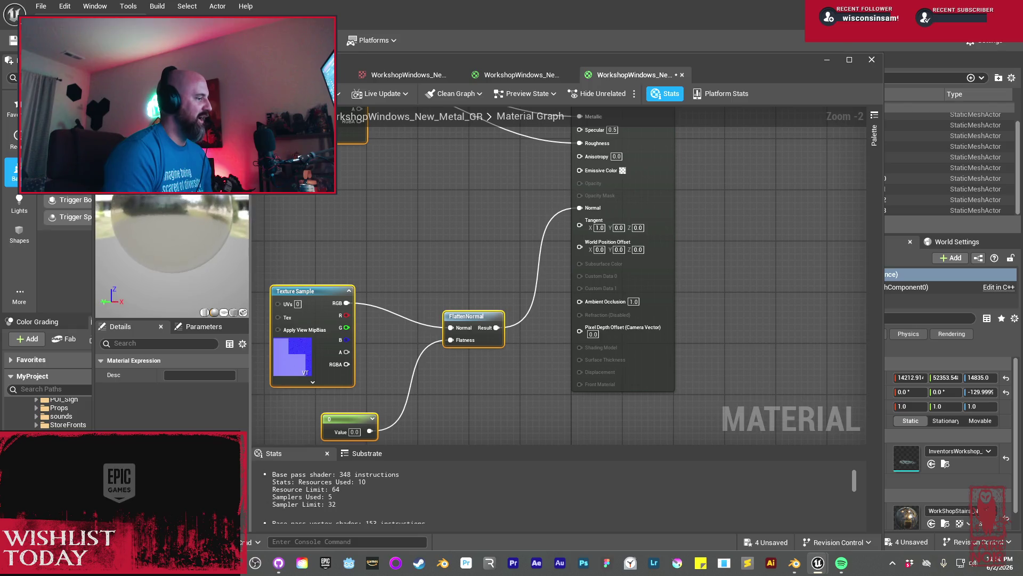
{"action": "left_click_drag", "start_coordinate": [220, 230], "coordinate": [220, 235]}
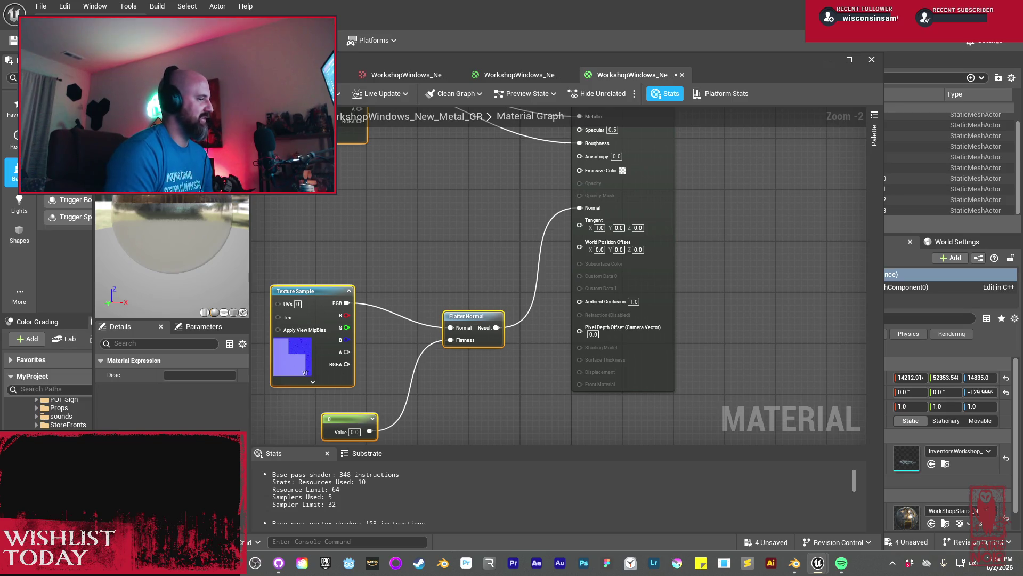
{"action": "key", "text": "ctrl+s"}
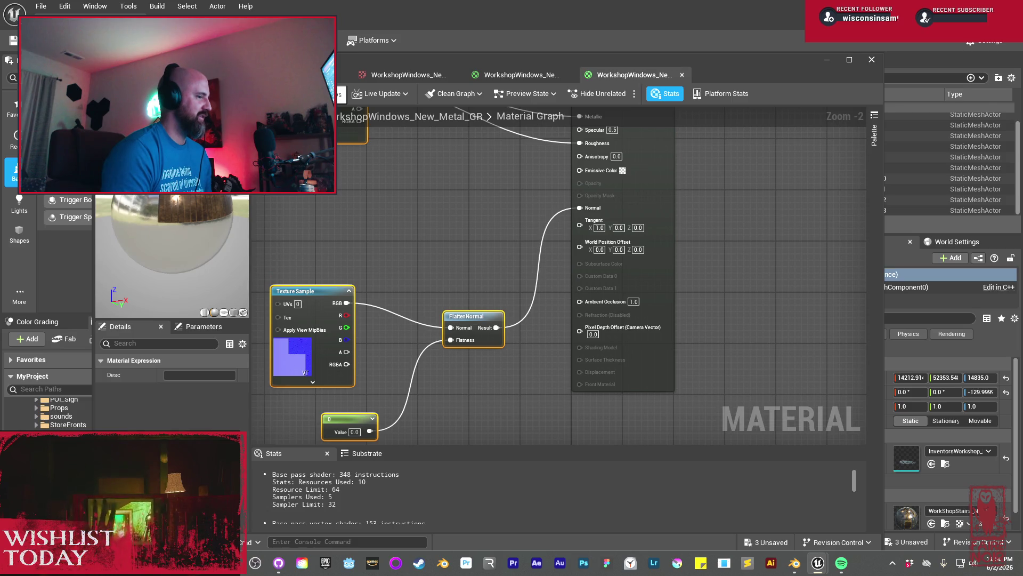
{"action": "left_click", "coordinate": [520, 75]}
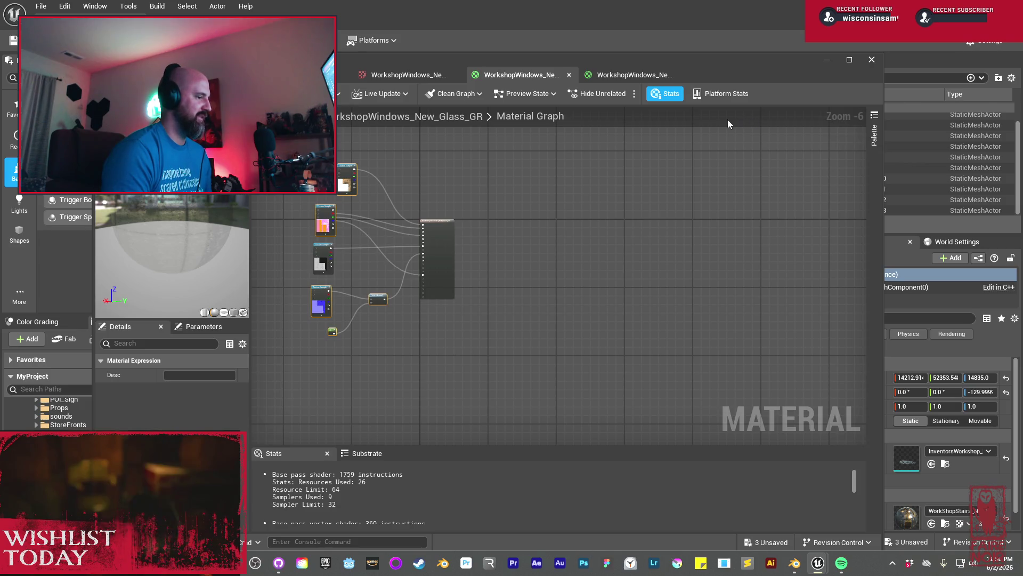
Create a new MAterials folder inside the LargeWindows folder
{"action": "left_click", "coordinate": [826, 60]}
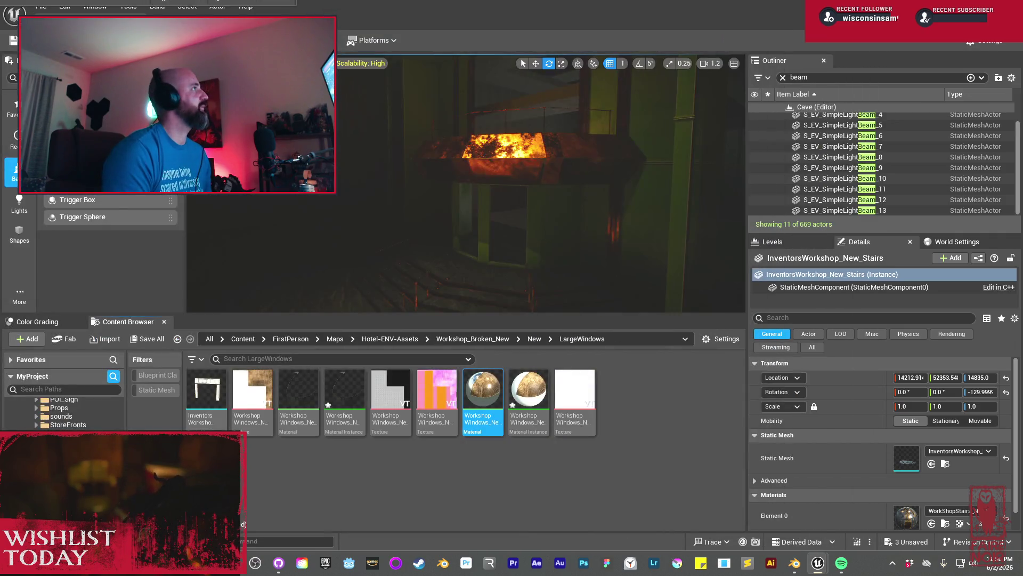
{"action": "right_click", "coordinate": [529, 495]}
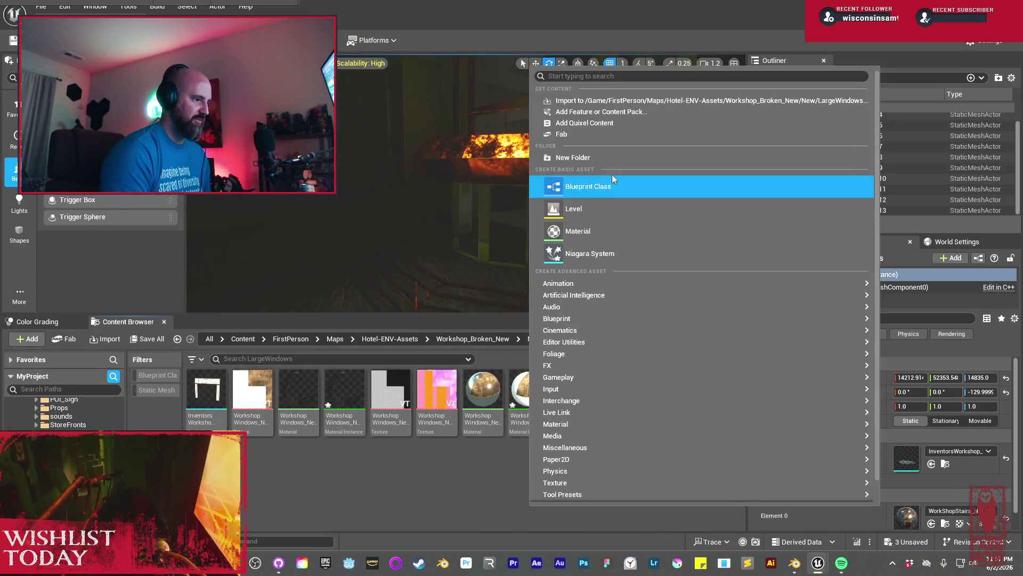
{"action": "left_click", "coordinate": [613, 184]}
{"action": "type", "text": "MAterials"}
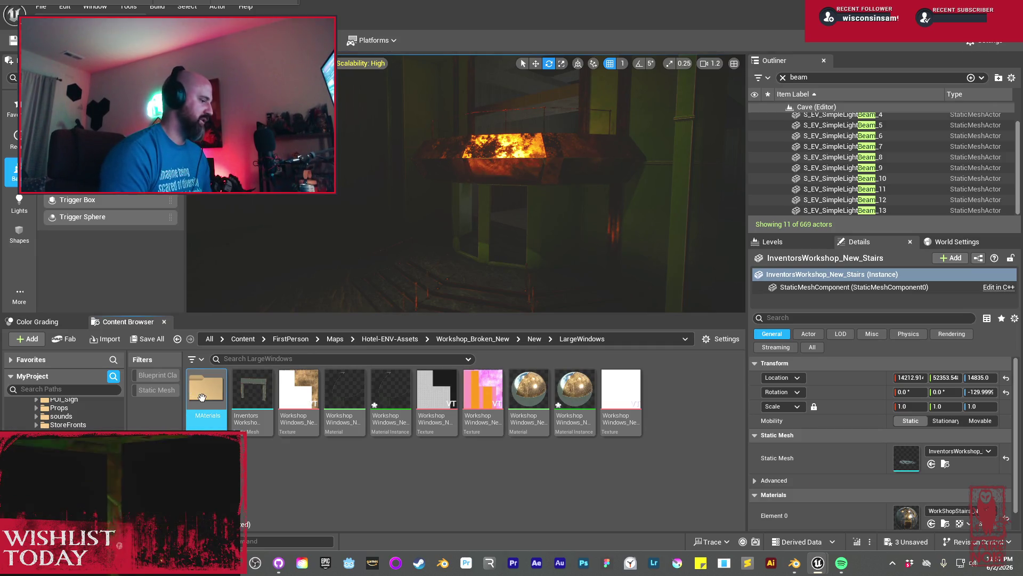
{"action": "right_click", "coordinate": [206, 395]}
{"action": "left_click", "coordinate": [255, 243]}
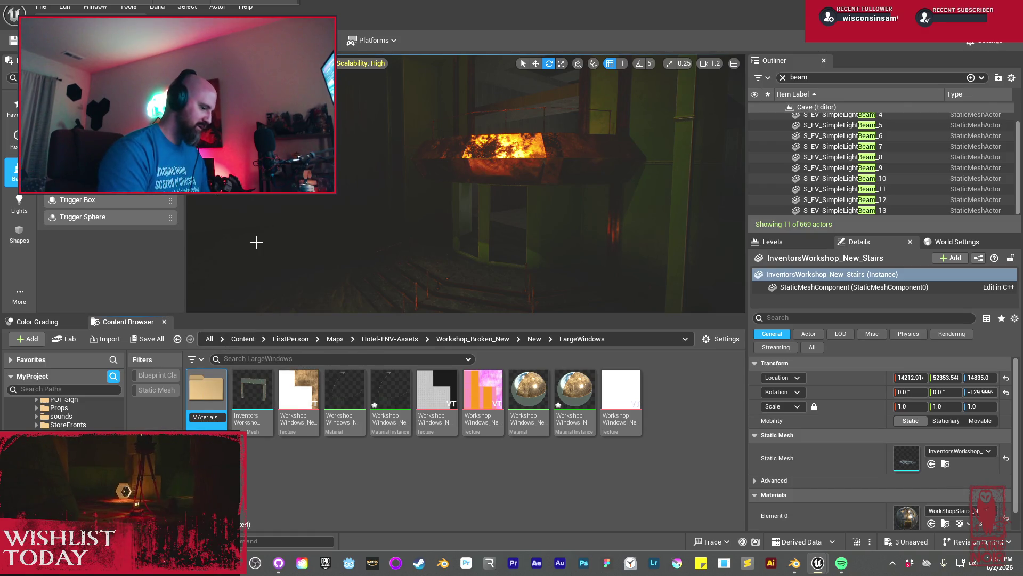
{"action": "type", "text": "Materia"}
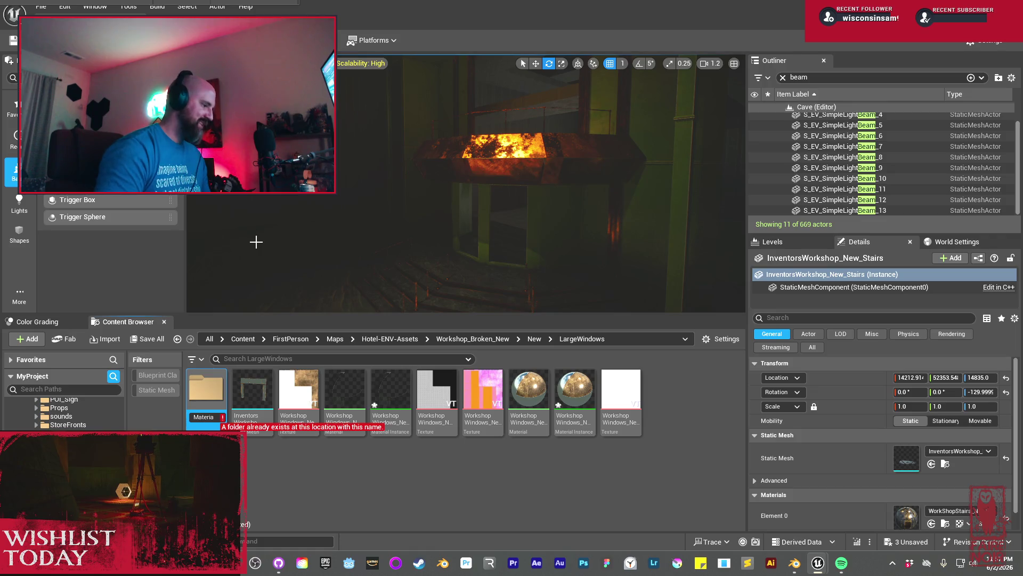
{"action": "key", "text": "Escape"}
Add a Textures subfolder inside MAterials, then return to LargeWindows
{"action": "double_click", "coordinate": [203, 392]}
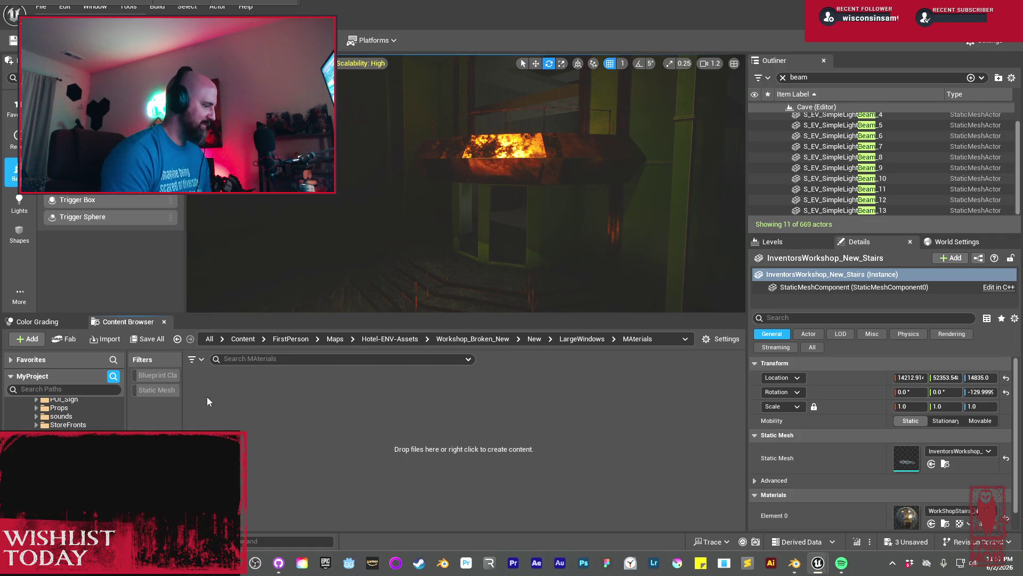
{"action": "right_click", "coordinate": [203, 392]}
{"action": "left_click", "coordinate": [284, 202]}
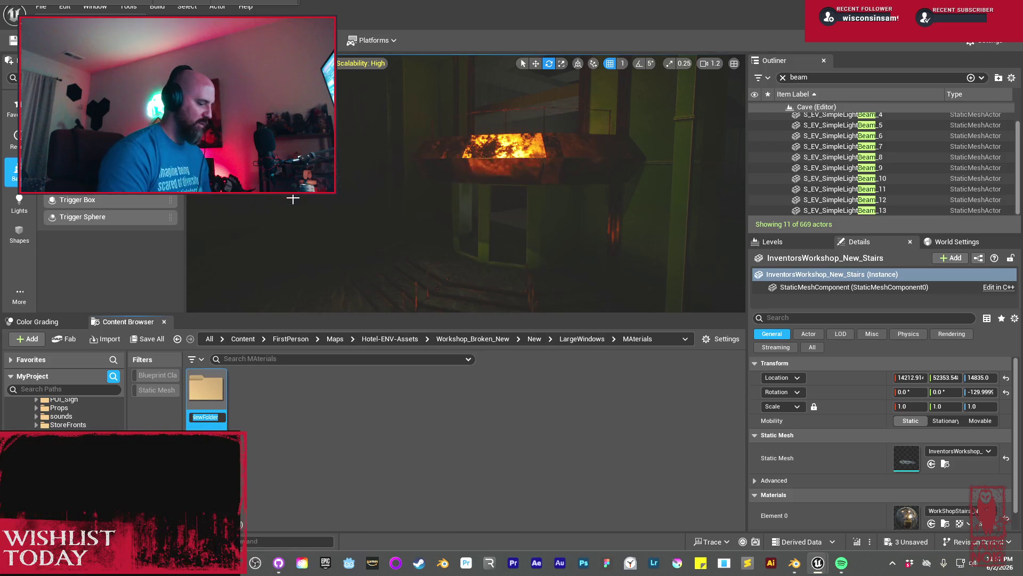
{"action": "type", "text": "Textures"}
{"action": "key", "text": "Return"}
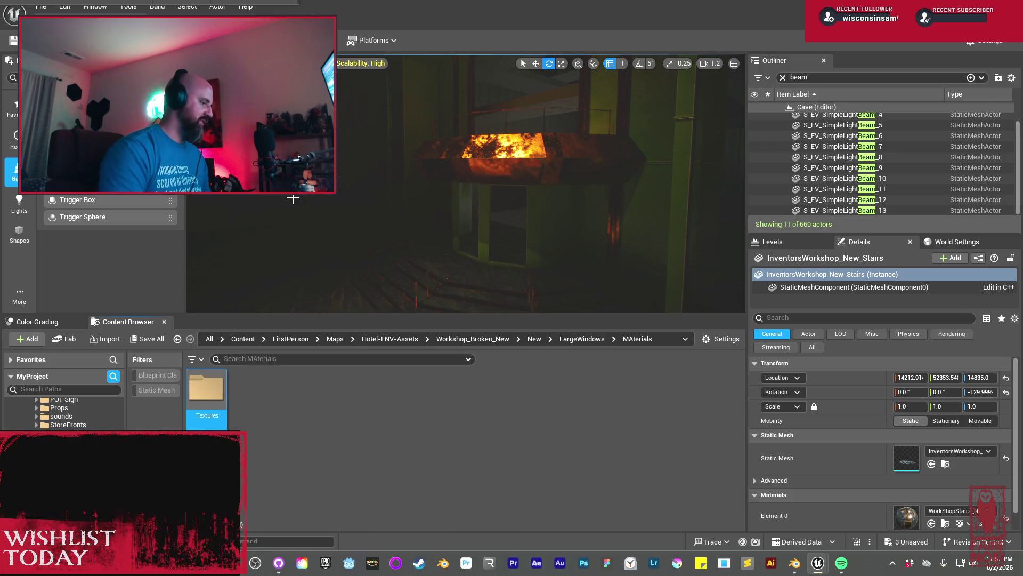
{"action": "key", "text": "alt+Left"}
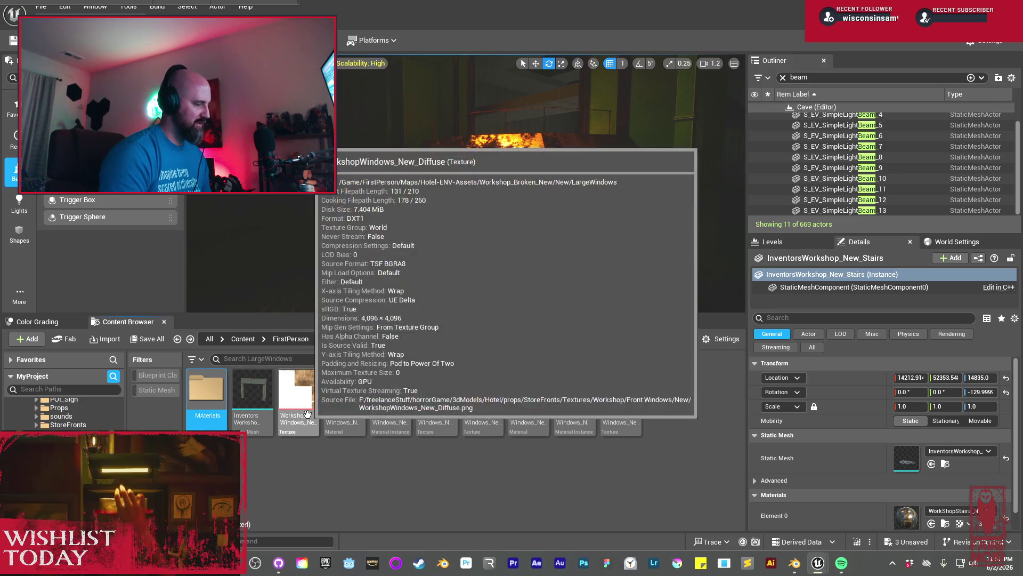
Move the eight window textures and materials into the MAterials folder
{"action": "left_click", "coordinate": [318, 421]}
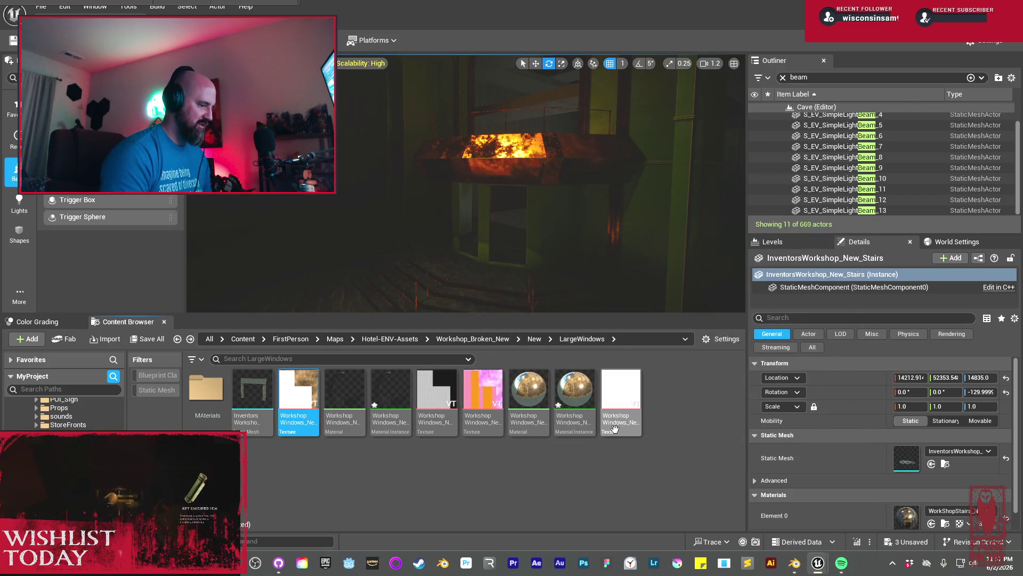
{"action": "left_click", "coordinate": [621, 419], "text": "shift"}
{"action": "mouse_move", "coordinate": [533, 393]}
{"action": "left_mouse_down"}
{"action": "mouse_move", "coordinate": [266, 387]}
{"action": "mouse_move", "coordinate": [204, 418]}
{"action": "mouse_move", "coordinate": [207, 388]}
{"action": "left_mouse_up"}
{"action": "left_click", "coordinate": [270, 403]}
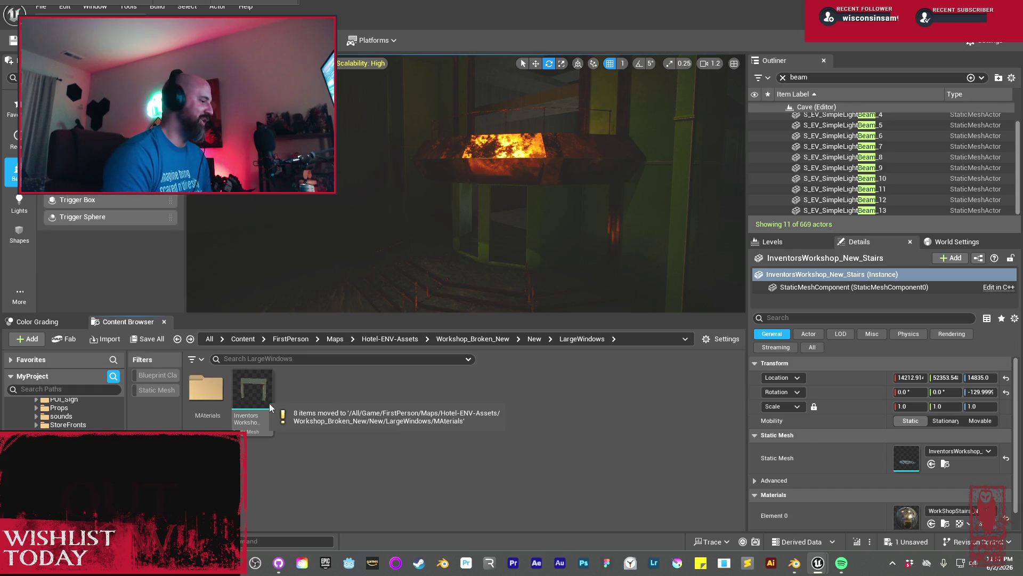
{"action": "mouse_move", "coordinate": [268, 387]}
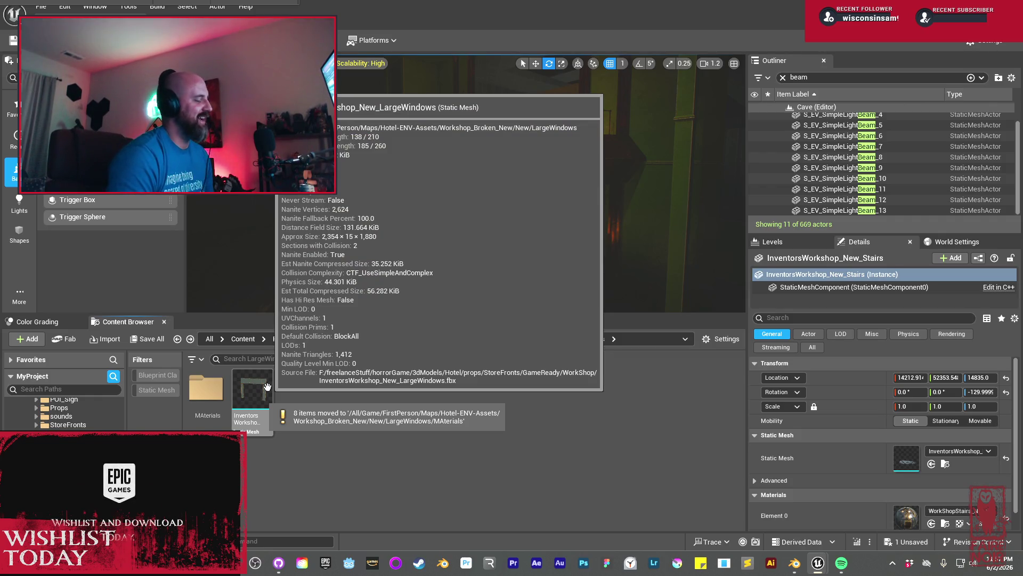
{"action": "left_click_drag", "start_coordinate": [357, 308], "coordinate": [344, 336]}
{"action": "left_click_drag", "start_coordinate": [440, 221], "coordinate": [440, 221]}
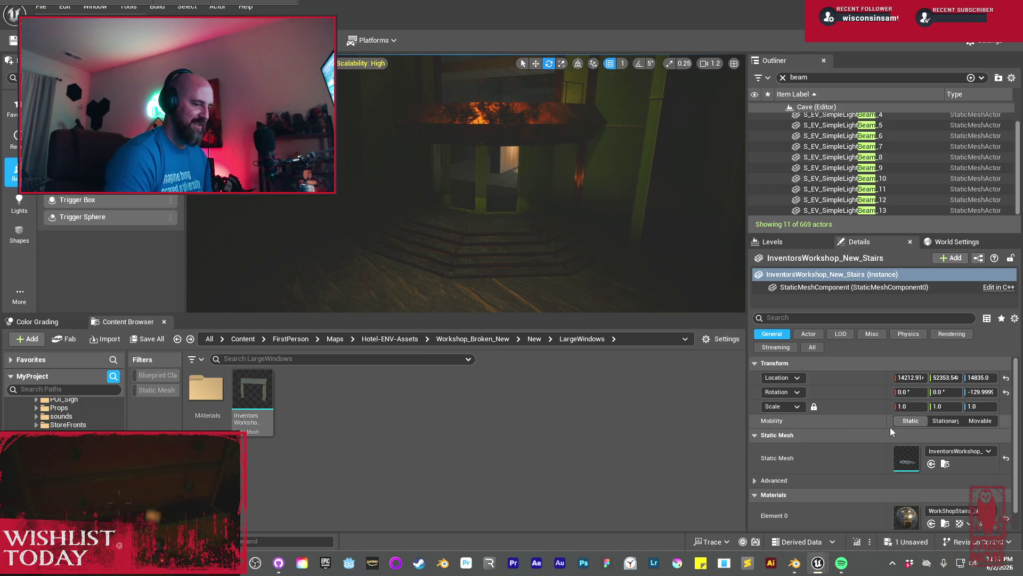
Place the LargeWindows mesh in the level at the stairs' copied location
{"action": "left_click", "coordinate": [561, 273]}
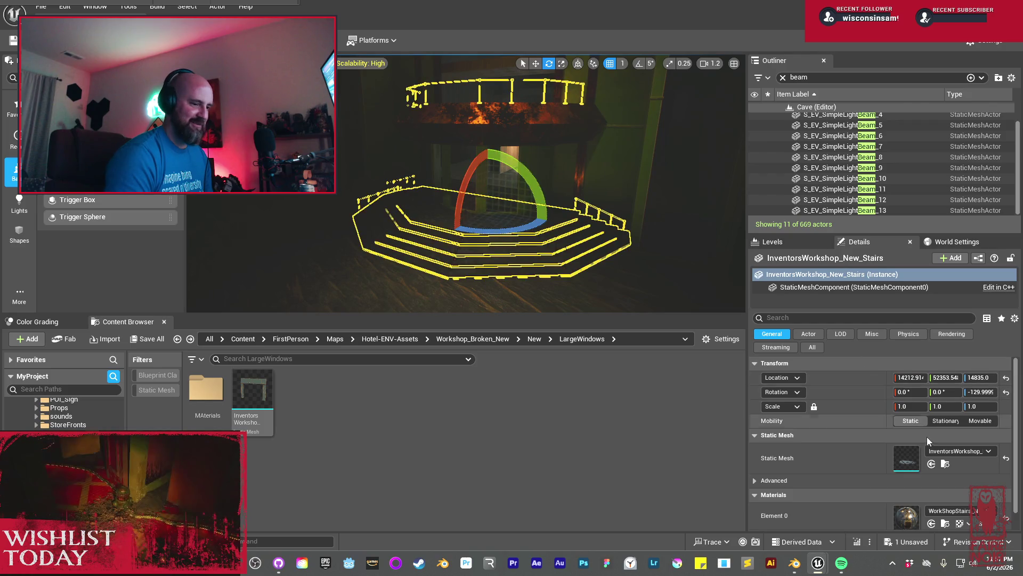
{"action": "right_click", "coordinate": [879, 378]}
{"action": "left_click", "coordinate": [908, 397]}
{"action": "left_click_drag", "start_coordinate": [253, 394], "coordinate": [384, 282]}
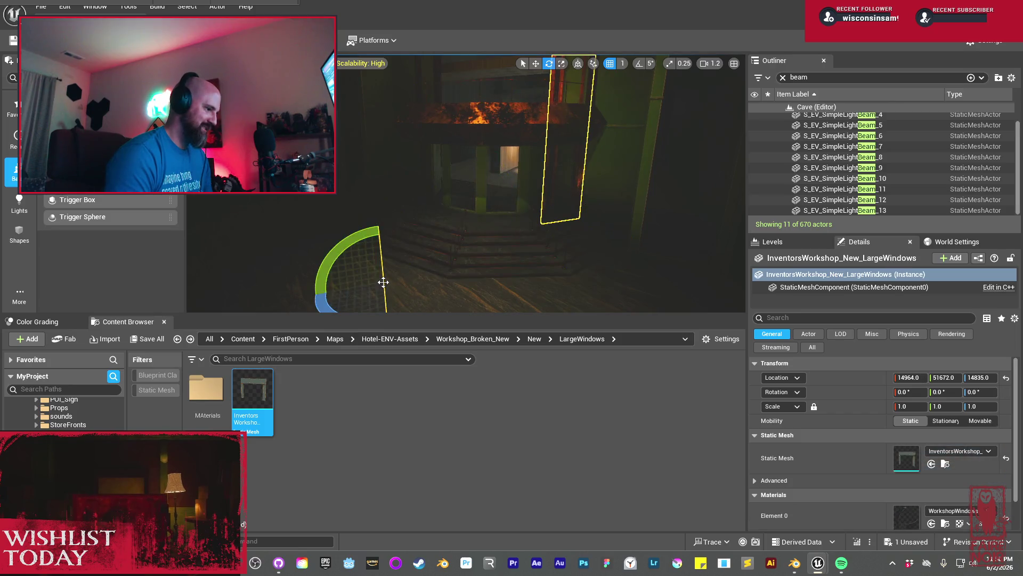
{"action": "right_click", "coordinate": [874, 382]}
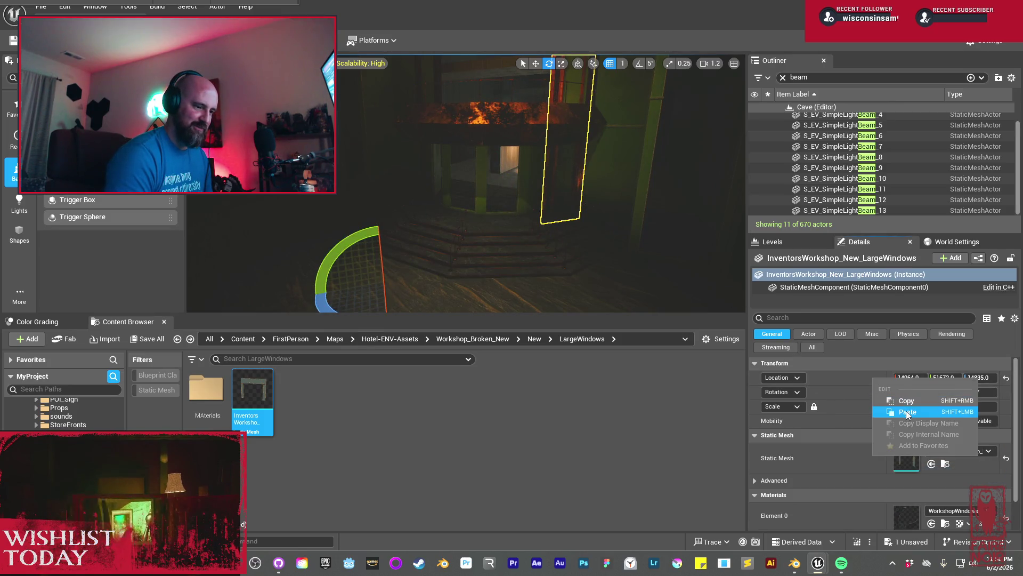
{"action": "left_click", "coordinate": [907, 411]}
Give the windows actor the stairs' rotation, Z -129.9999
{"action": "left_click", "coordinate": [548, 274]}
{"action": "right_click", "coordinate": [877, 393]}
{"action": "left_click", "coordinate": [910, 407]}
{"action": "left_click_drag", "start_coordinate": [394, 195], "coordinate": [398, 117]}
{"action": "left_click", "coordinate": [373, 187]}
{"action": "key", "text": "f"}
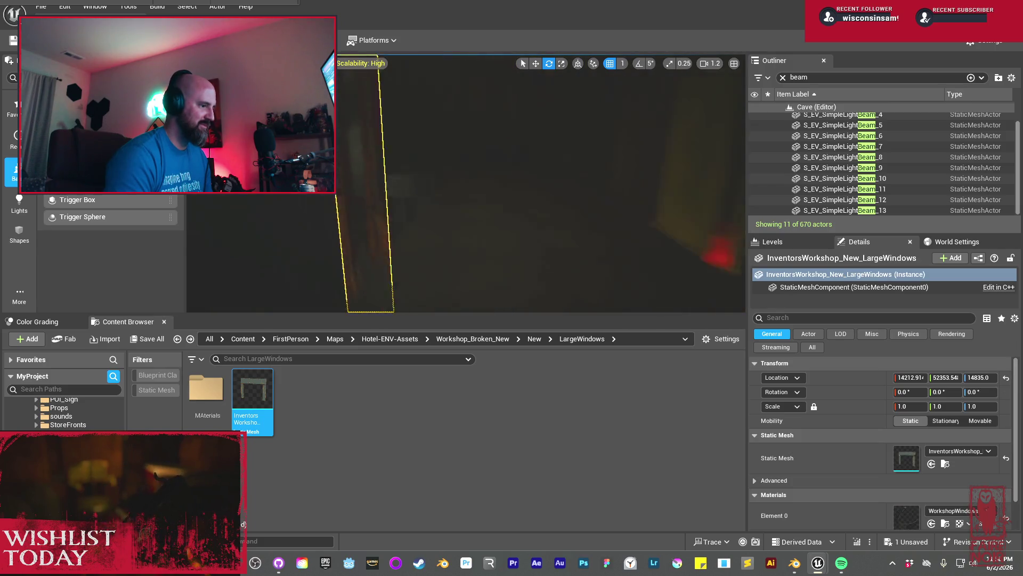
{"action": "right_click", "coordinate": [878, 395]}
{"action": "left_click", "coordinate": [906, 421]}
{"action": "mouse_move", "coordinate": [480, 213]}
{"action": "left_mouse_down"}
{"action": "mouse_move", "coordinate": [394, 181]}
{"action": "mouse_move", "coordinate": [524, 227]}
{"action": "mouse_move", "coordinate": [508, 221]}
{"action": "left_mouse_up"}
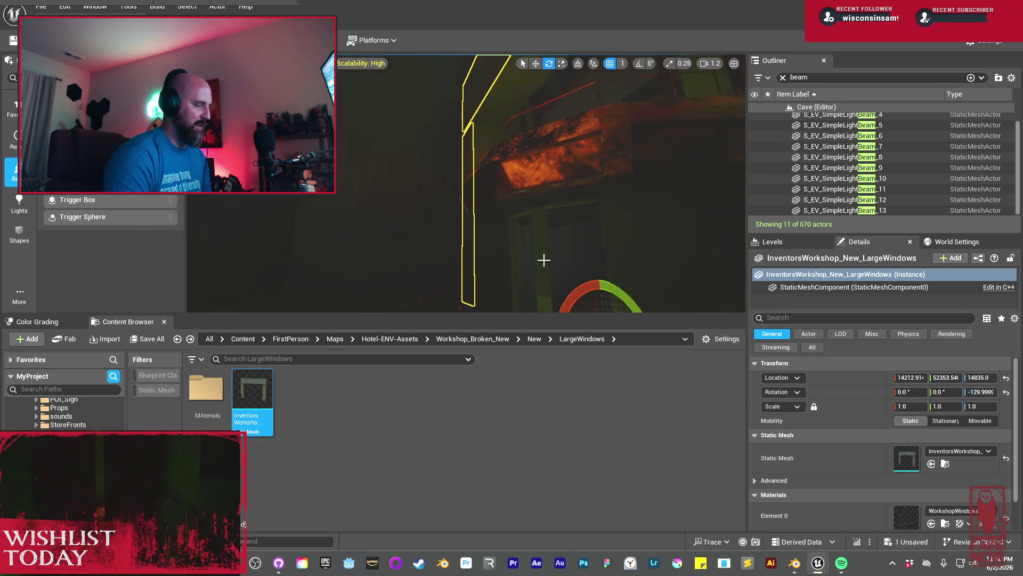
{"action": "left_click", "coordinate": [798, 567]}
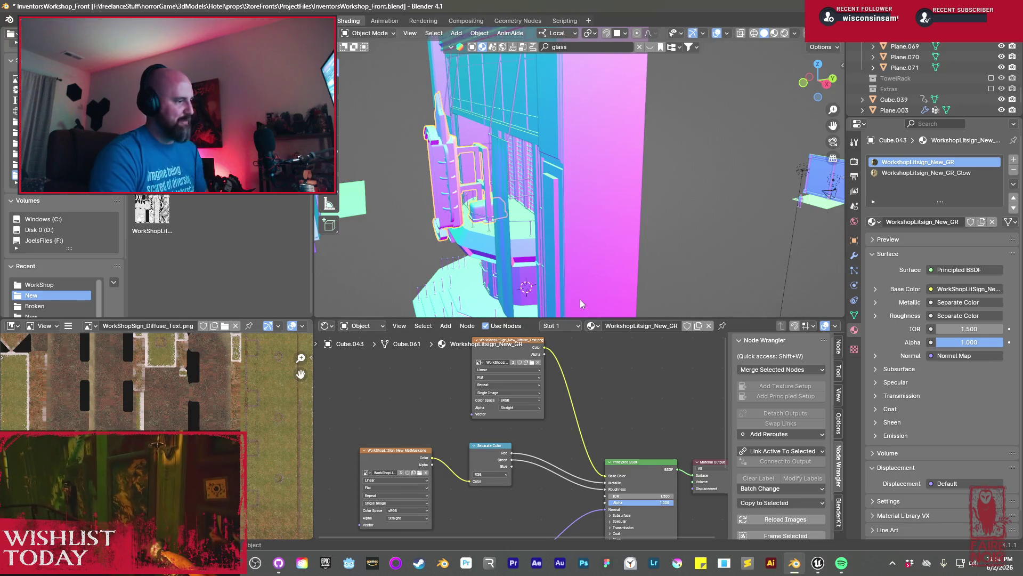
Select the large windows glass faces in Edit Mode and flip their normals
{"action": "right_click", "coordinate": [515, 206]}
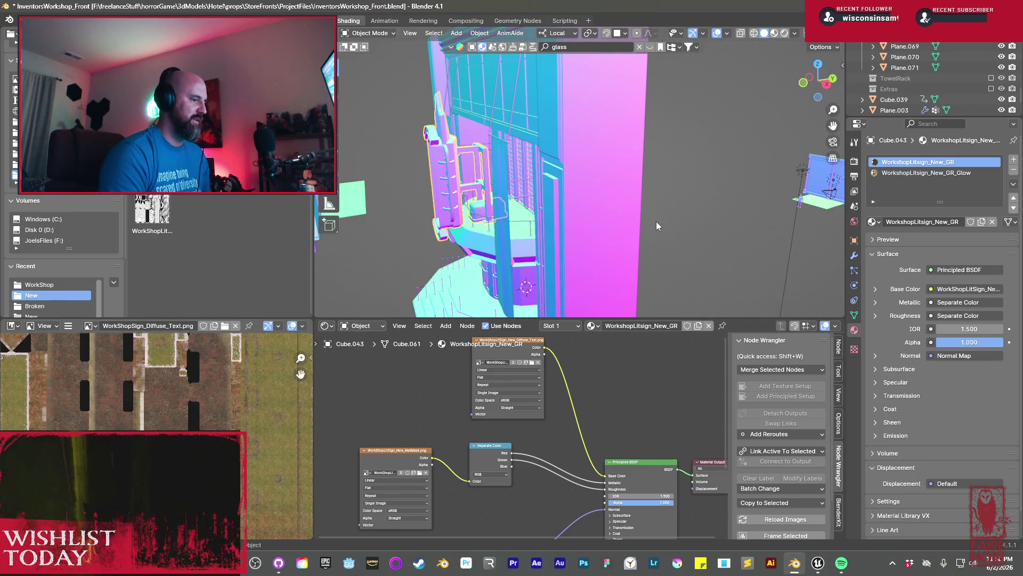
{"action": "scroll", "coordinate": [657, 223], "scroll_direction": "down", "scroll_amount": 5}
{"action": "scroll", "coordinate": [603, 206], "scroll_direction": "up", "scroll_amount": 5}
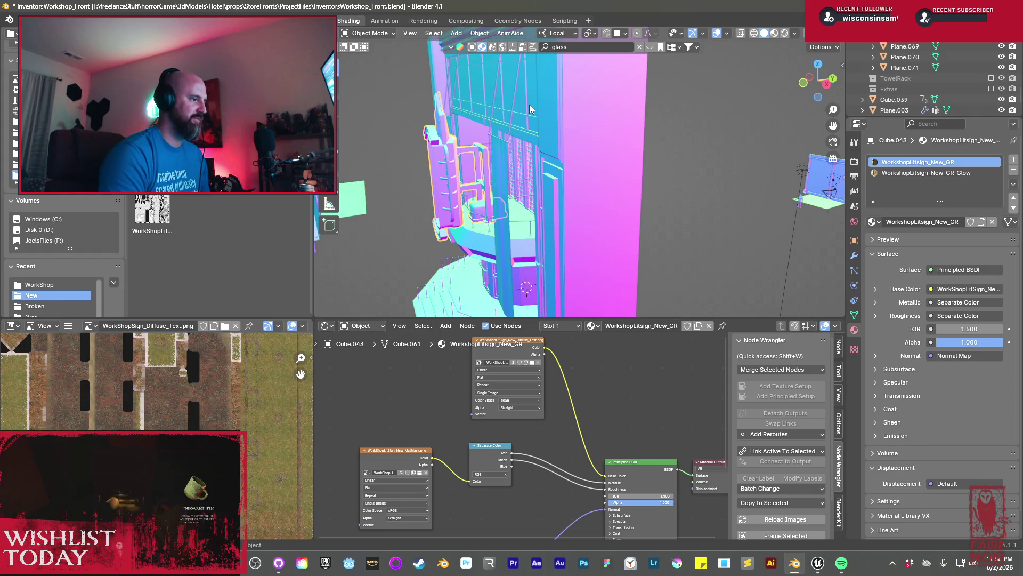
{"action": "left_click", "coordinate": [533, 115]}
{"action": "mouse_move", "coordinate": [561, 191]}
{"action": "left_mouse_down"}
{"action": "mouse_move", "coordinate": [513, 212]}
{"action": "mouse_move", "coordinate": [558, 211]}
{"action": "mouse_move", "coordinate": [513, 118]}
{"action": "left_mouse_up"}
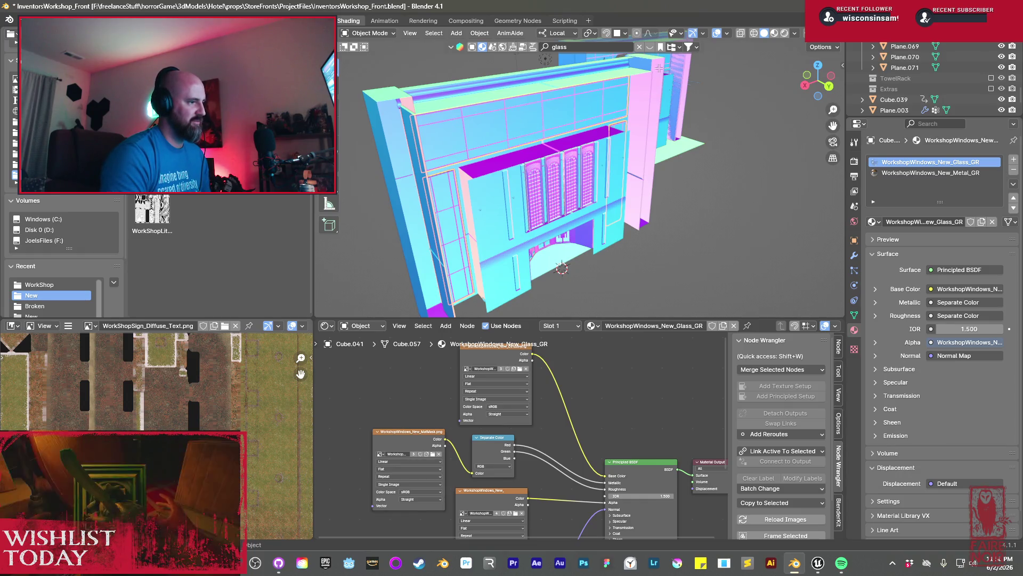
{"action": "key", "text": "Tab"}
{"action": "left_click", "coordinate": [525, 125]}
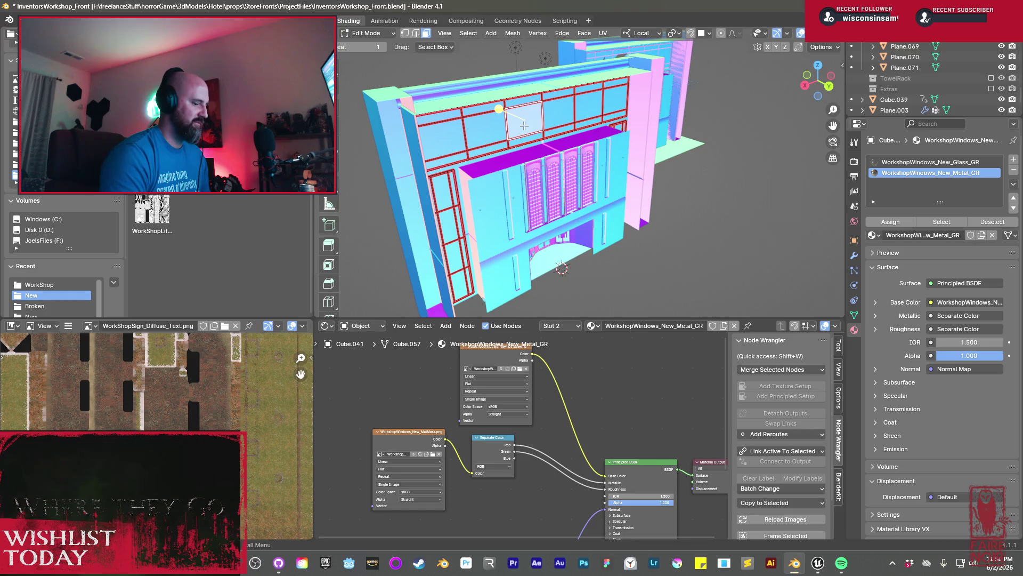
{"action": "key", "text": "ctrl+KP_Add"}
{"action": "key", "text": "alt+n"}
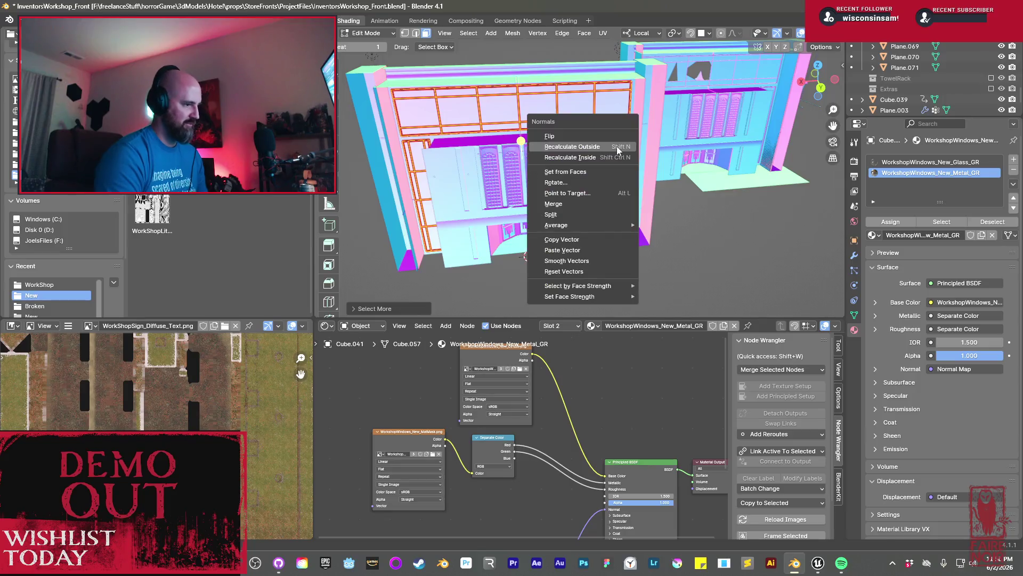
{"action": "left_click", "coordinate": [567, 137]}
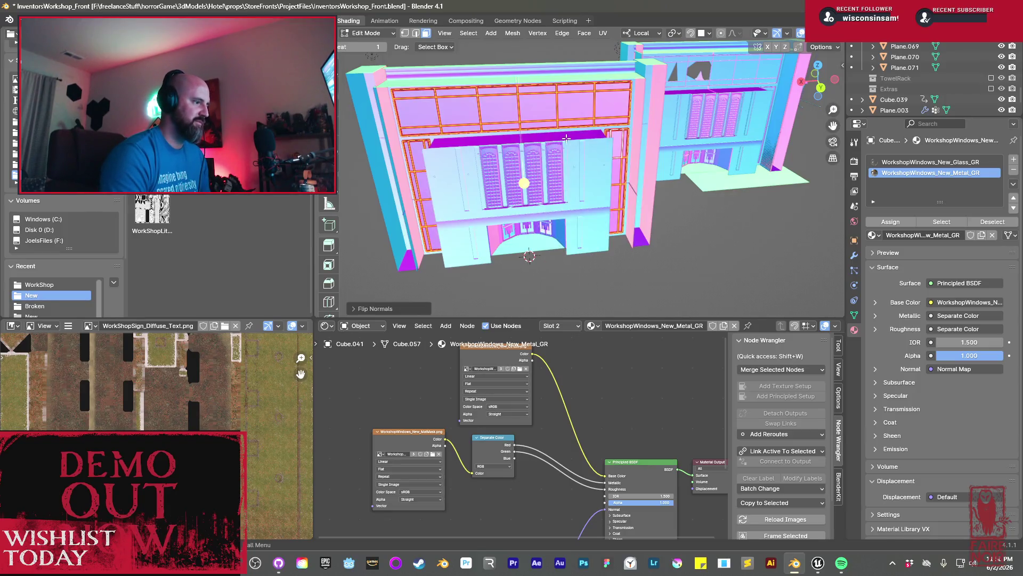
{"action": "mouse_move", "coordinate": [496, 175]}
{"action": "left_mouse_down"}
{"action": "mouse_move", "coordinate": [569, 182]}
{"action": "mouse_move", "coordinate": [552, 168]}
{"action": "left_mouse_up"}
{"action": "key", "text": "Tab"}
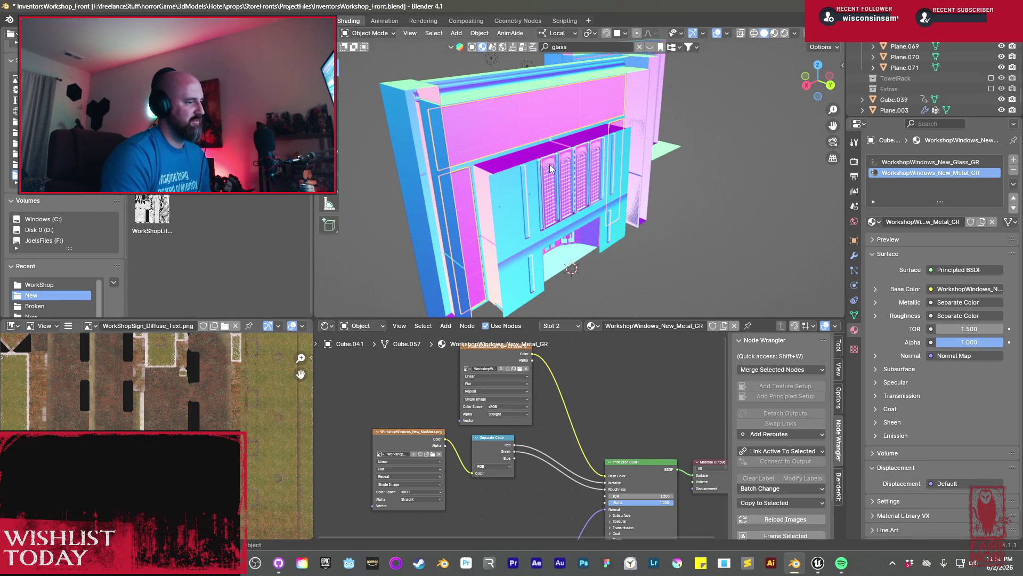
Export the windows mesh as FBX, overwriting the existing windows FBX file
{"action": "left_click", "coordinate": [24, 19]}
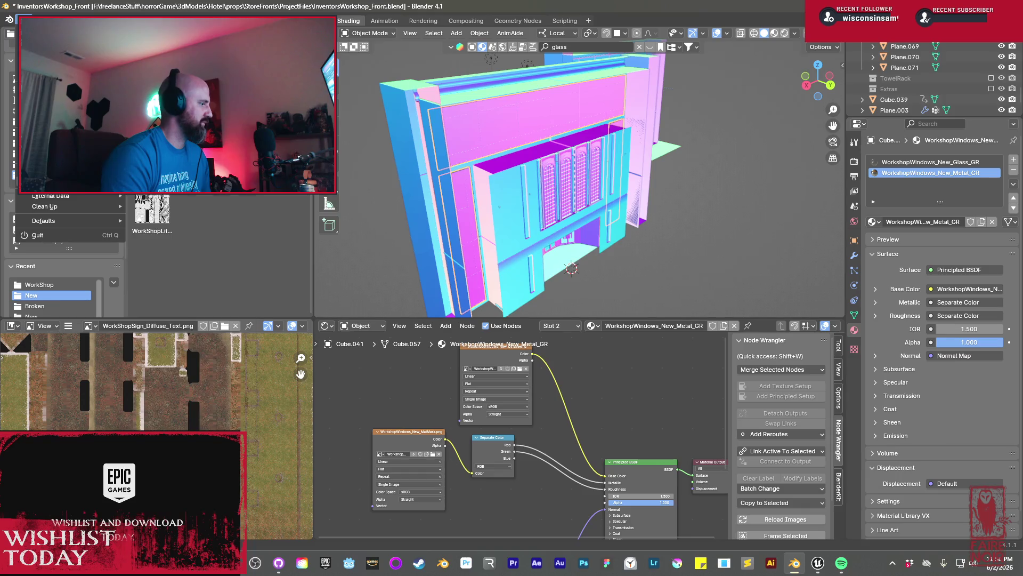
{"action": "mouse_move", "coordinate": [69, 184]}
{"action": "left_click", "coordinate": [162, 291]}
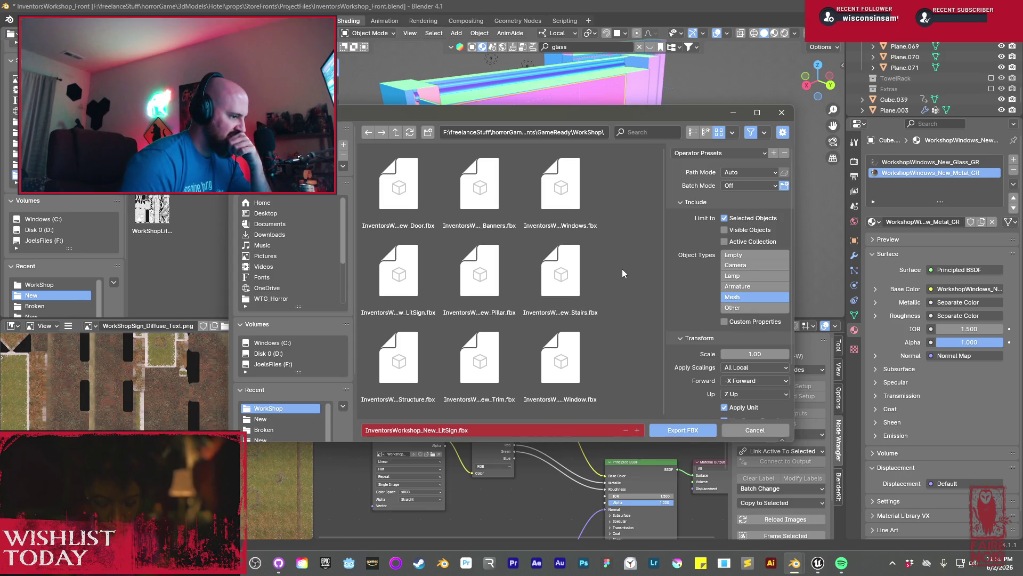
{"action": "left_click", "coordinate": [571, 201]}
{"action": "left_click", "coordinate": [673, 432]}
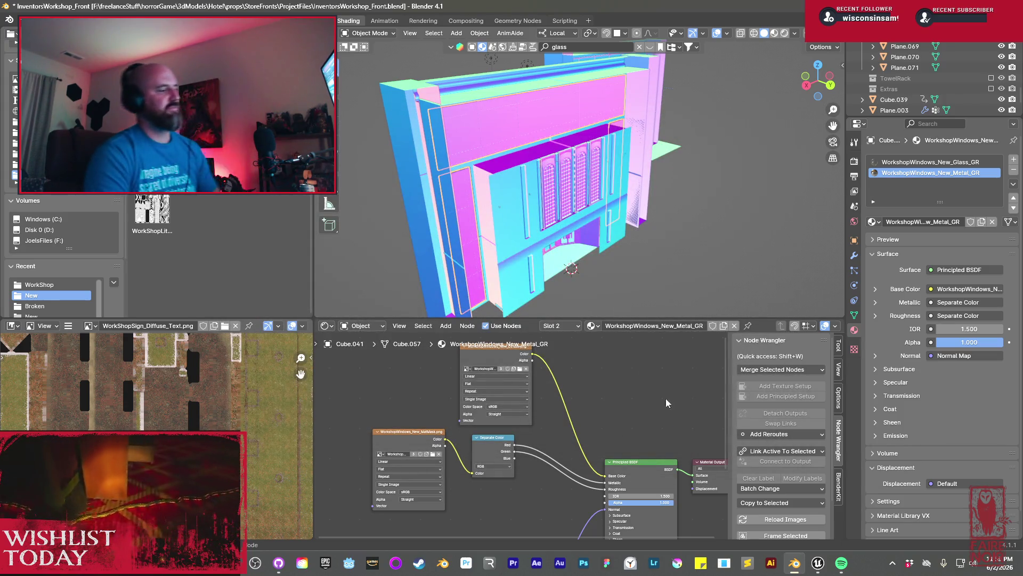
{"action": "mouse_move", "coordinate": [559, 198]}
{"action": "left_mouse_down"}
{"action": "mouse_move", "coordinate": [601, 187]}
{"action": "mouse_move", "coordinate": [544, 173]}
{"action": "left_mouse_up"}
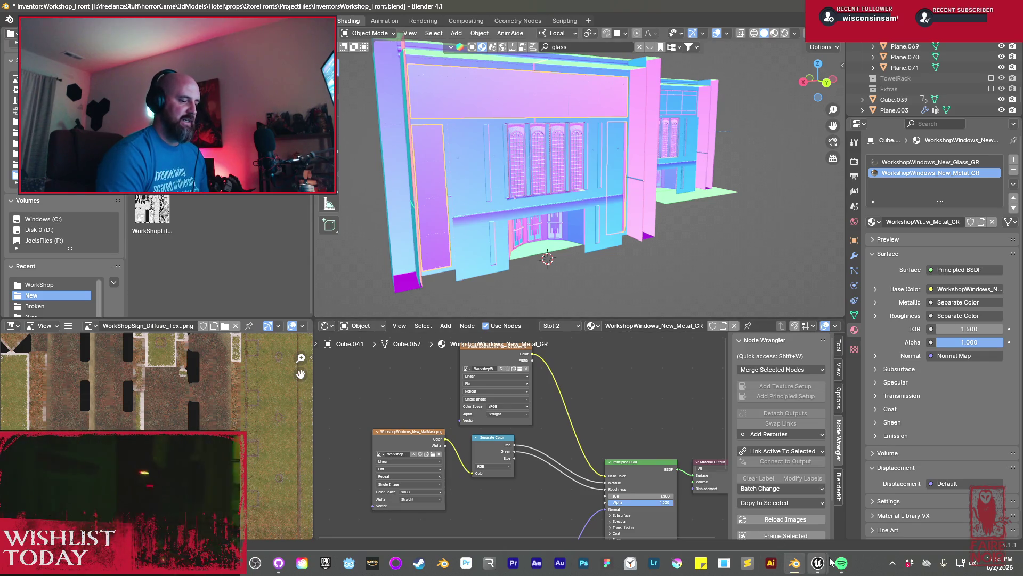
Reimport the InventorsWorkshop_New_LargeWindows static mesh from its updated FBX
{"action": "mouse_move", "coordinate": [821, 563]}
{"action": "mouse_move", "coordinate": [843, 522]}
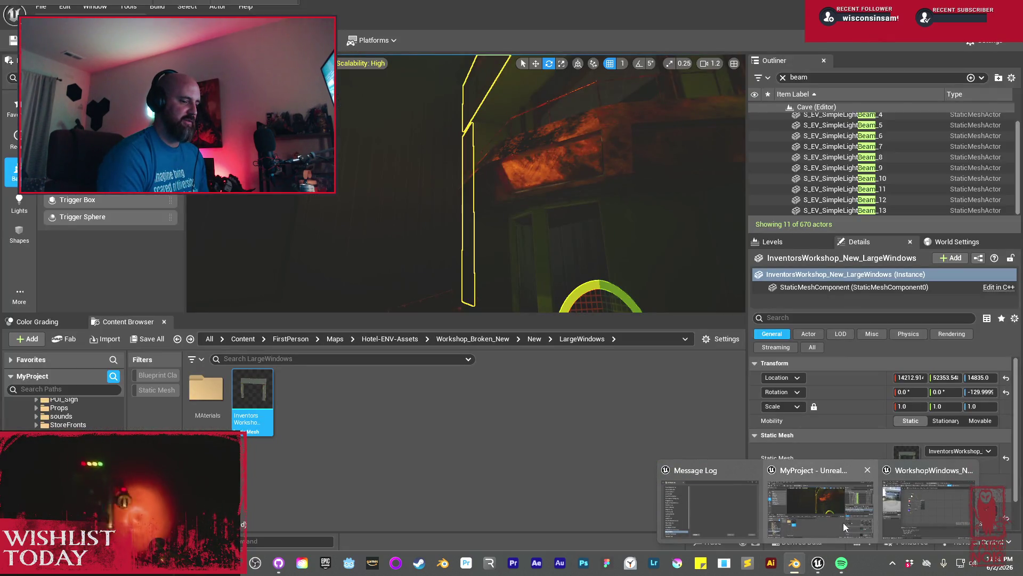
{"action": "left_click", "coordinate": [843, 523]}
{"action": "right_click", "coordinate": [256, 405]}
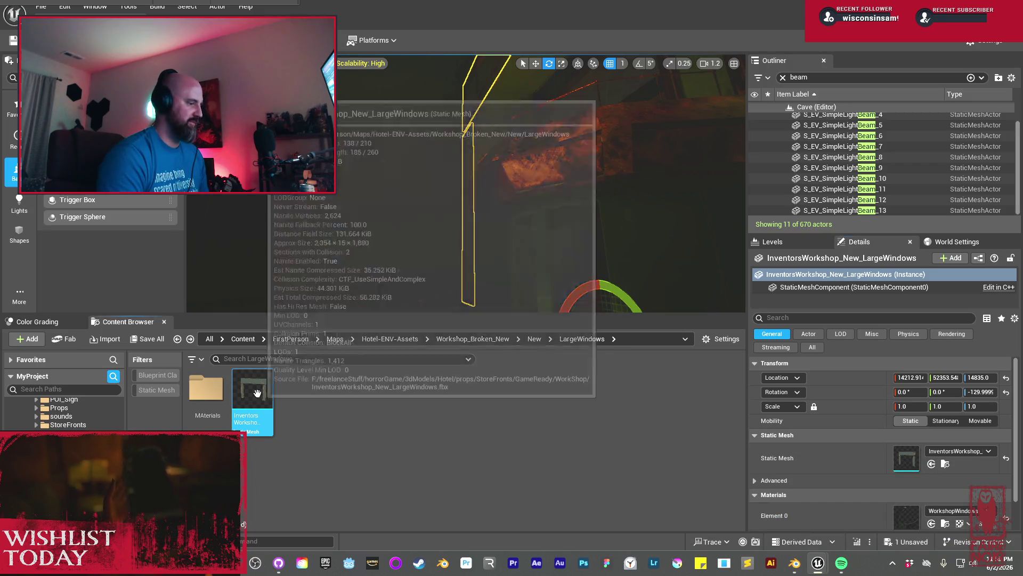
{"action": "left_click", "coordinate": [437, 233]}
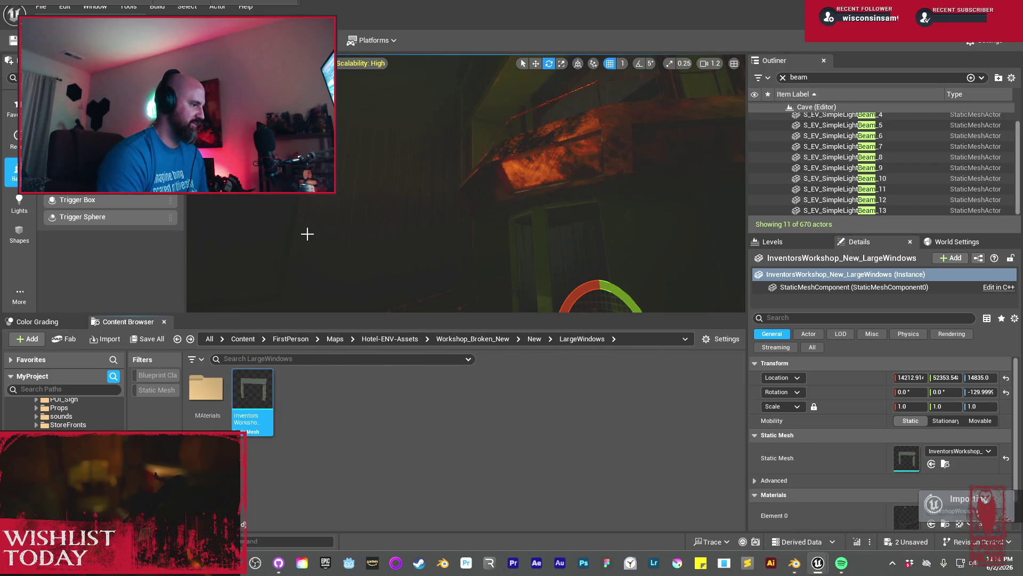
{"action": "mouse_move", "coordinate": [496, 228]}
{"action": "left_mouse_down"}
{"action": "mouse_move", "coordinate": [539, 228]}
{"action": "mouse_move", "coordinate": [429, 231]}
{"action": "mouse_move", "coordinate": [723, 239]}
{"action": "left_mouse_up"}
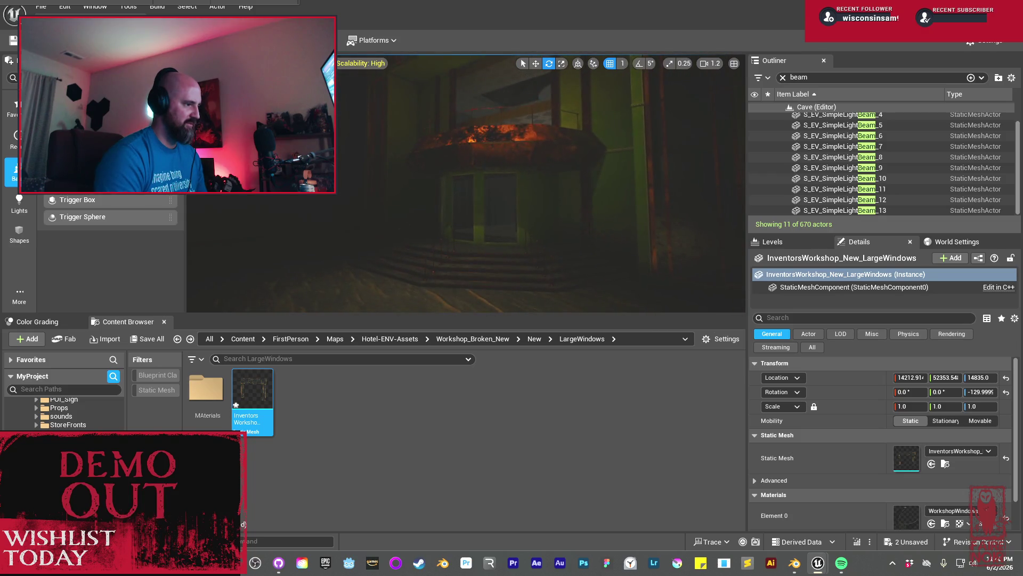
Save All, confirming the Cave level and LargeWindows mesh in Save Content
{"action": "left_click", "coordinate": [150, 342]}
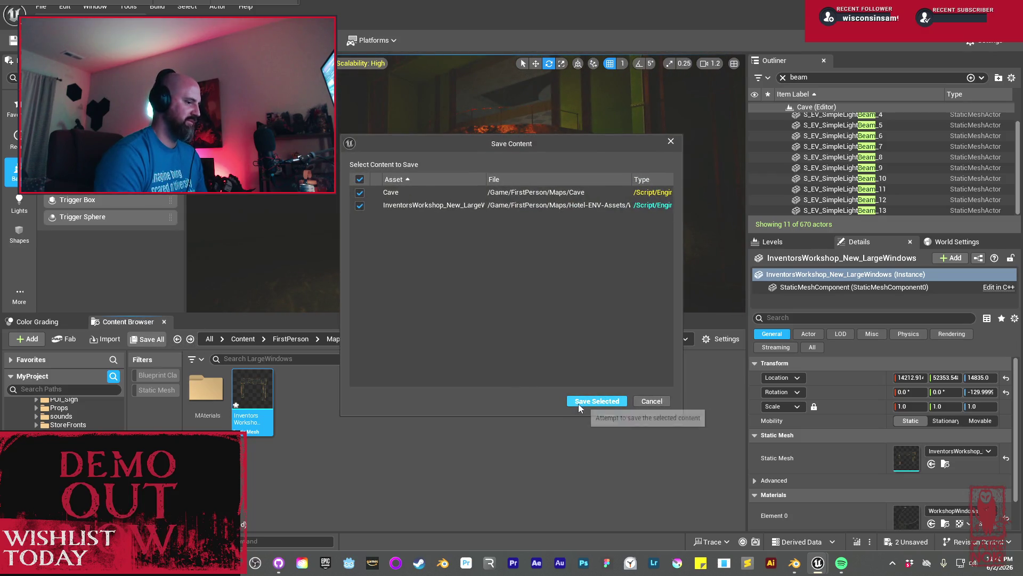
{"action": "left_click", "coordinate": [578, 404]}
{"action": "mouse_move", "coordinate": [461, 193]}
{"action": "left_mouse_down"}
{"action": "mouse_move", "coordinate": [460, 178]}
{"action": "mouse_move", "coordinate": [460, 196]}
{"action": "mouse_move", "coordinate": [439, 211]}
{"action": "left_mouse_up"}
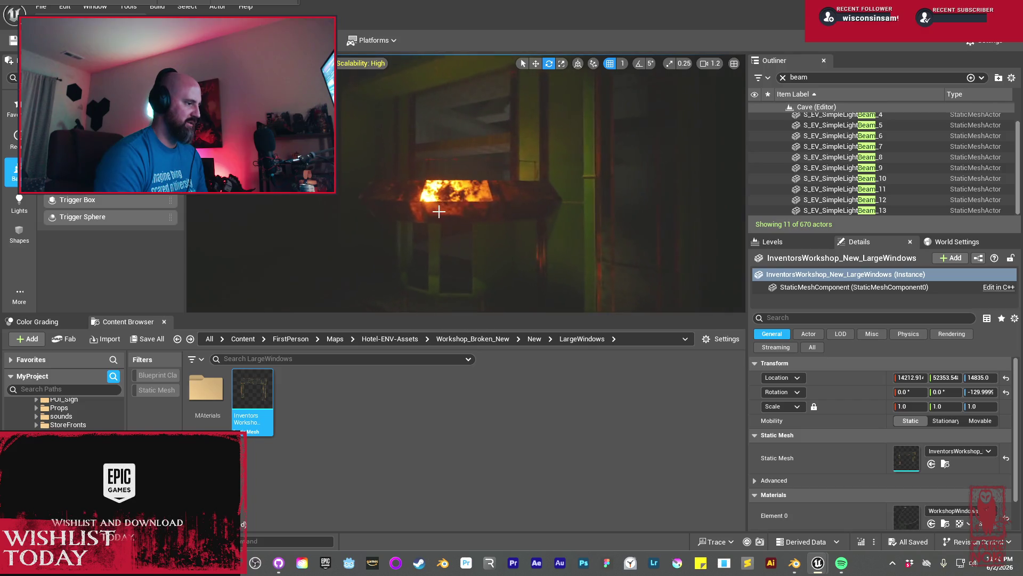
{"action": "left_click", "coordinate": [535, 339]}
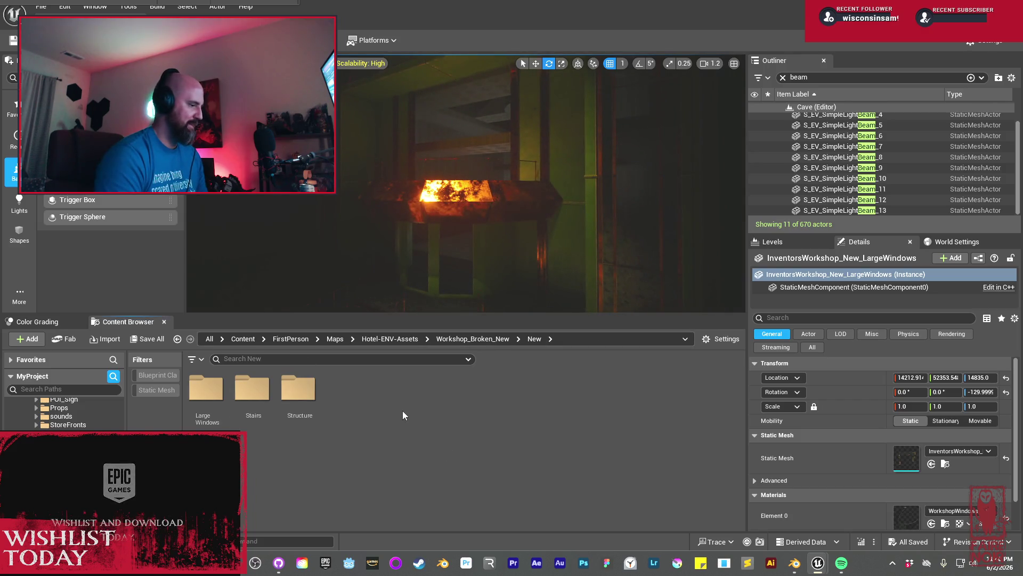
Add a StoreSign_lit folder inside New and open it
{"action": "right_click", "coordinate": [403, 411]}
{"action": "left_click", "coordinate": [501, 200]}
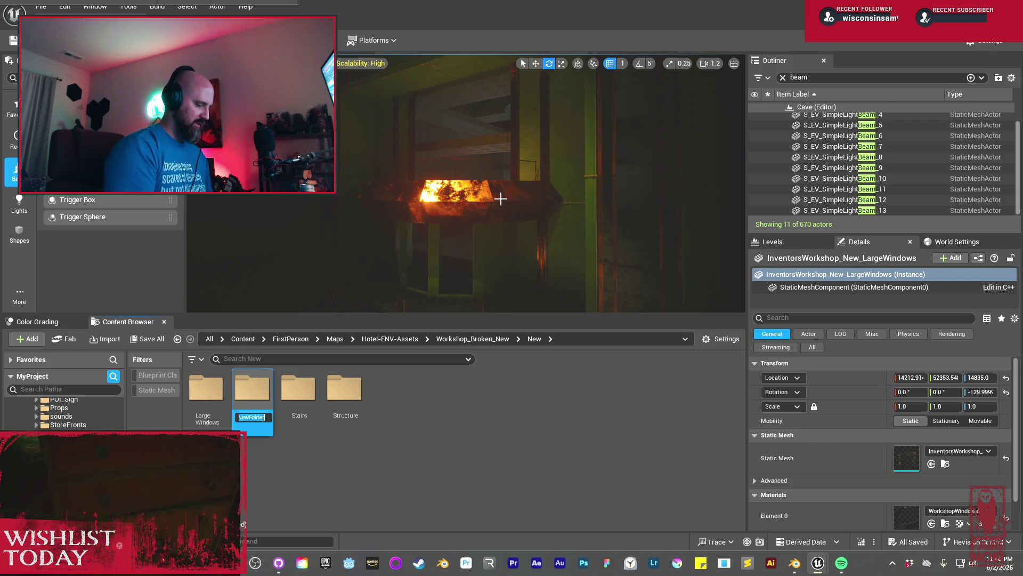
{"action": "type", "text": "Store"}
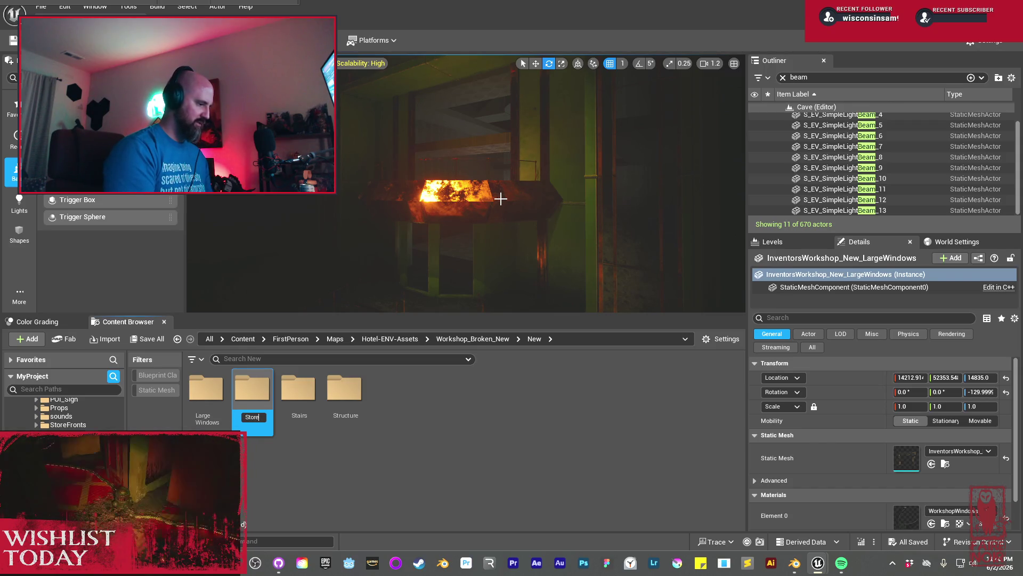
{"action": "type", "text": "Sign_lit"}
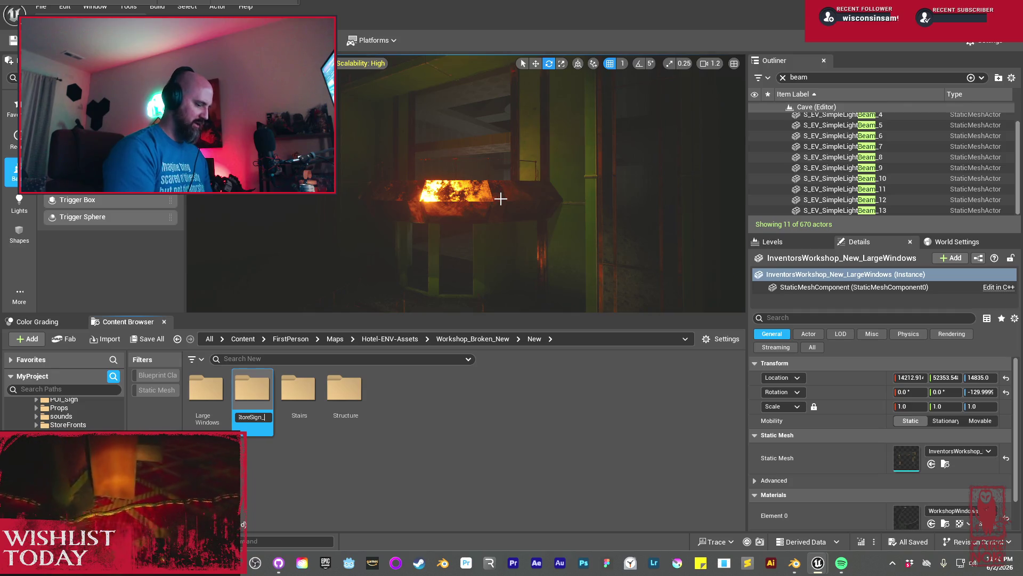
{"action": "key", "text": "Return"}
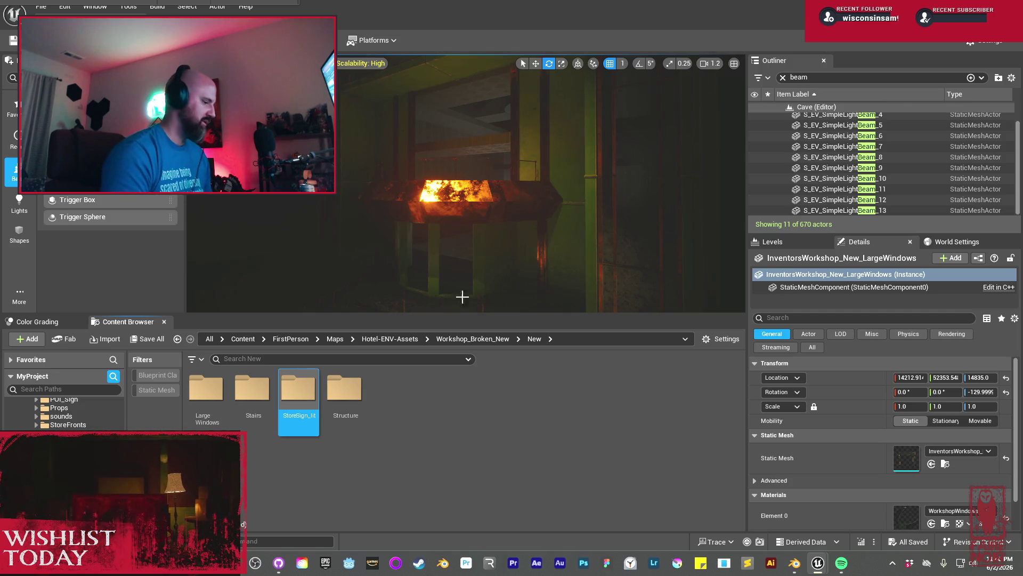
{"action": "double_click", "coordinate": [306, 395]}
{"action": "right_click", "coordinate": [312, 395]}
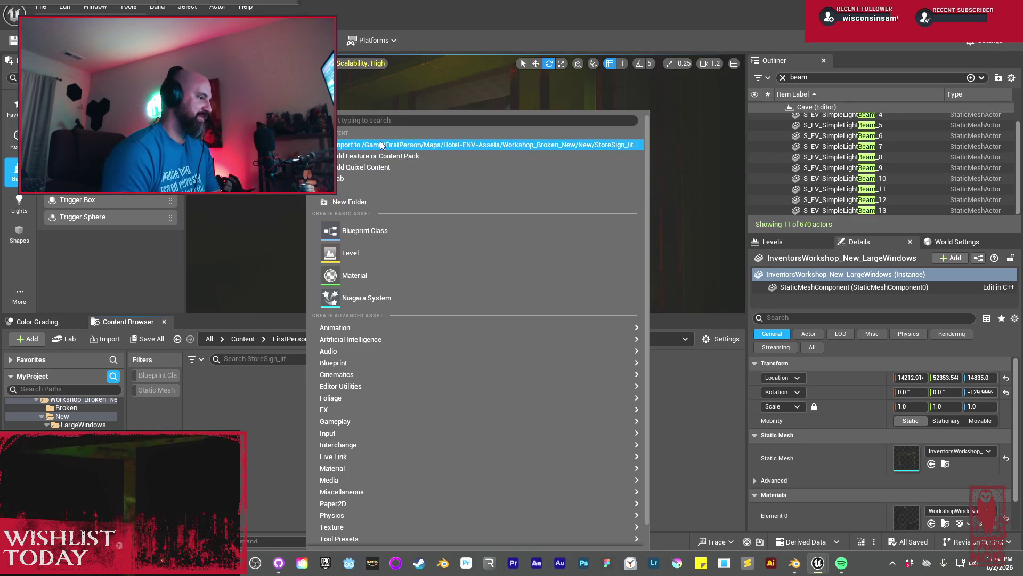
Import InventorsWorkshop_New_LitSign.fbx into StoreSign_lit with the default import settings
{"action": "left_click", "coordinate": [375, 147]}
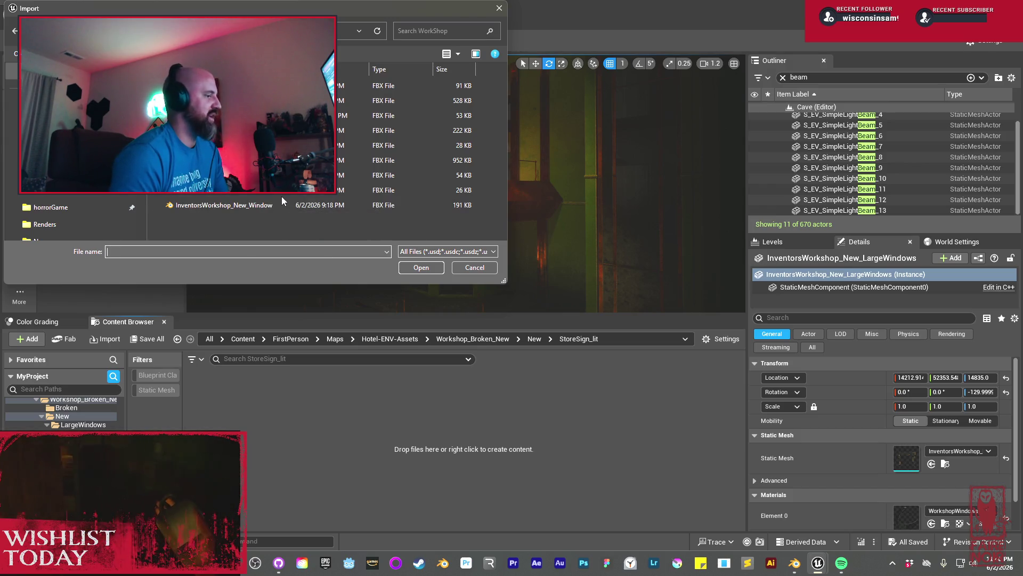
{"action": "left_click", "coordinate": [240, 130]}
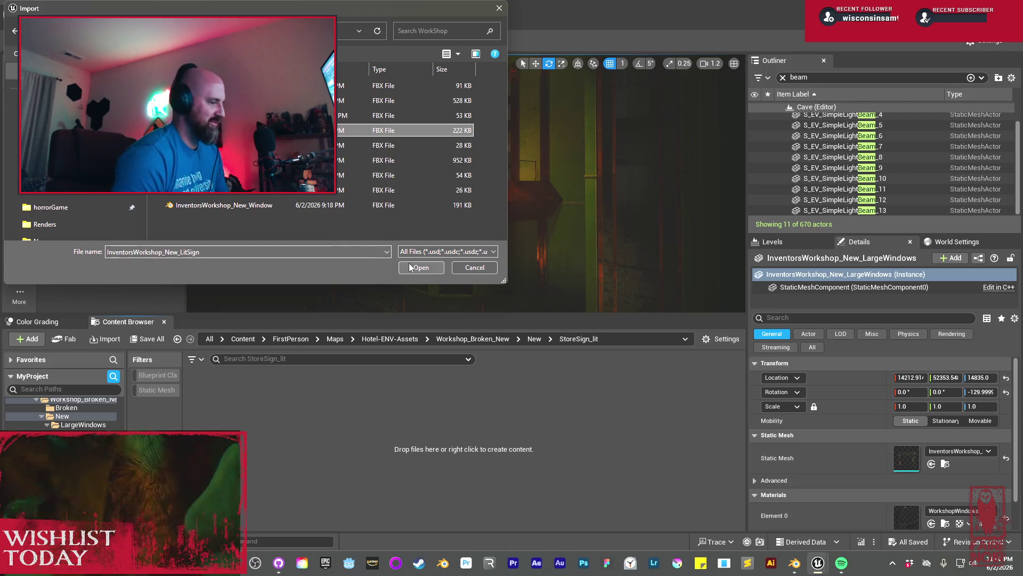
{"action": "left_click", "coordinate": [411, 264]}
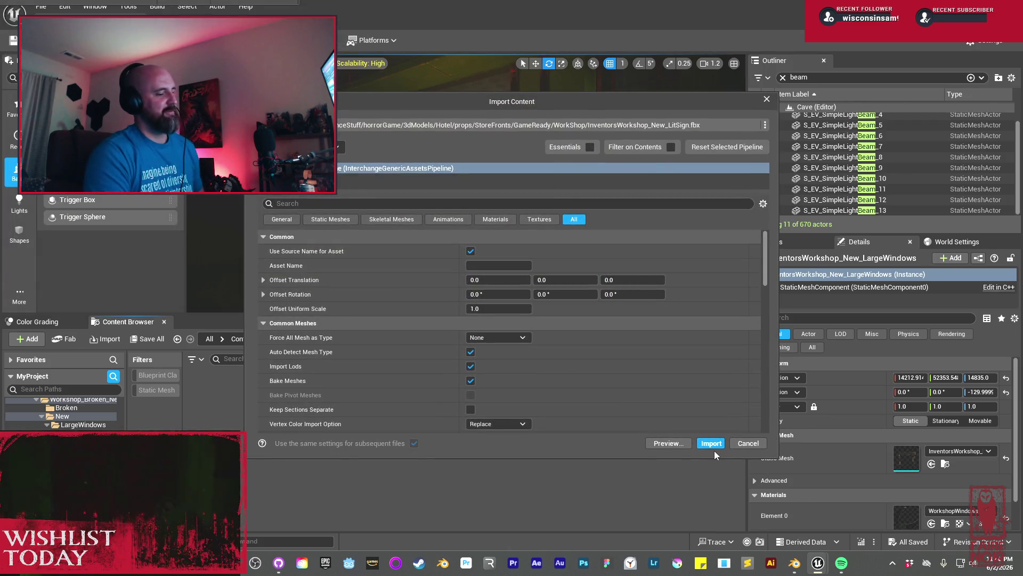
{"action": "left_click", "coordinate": [713, 443]}
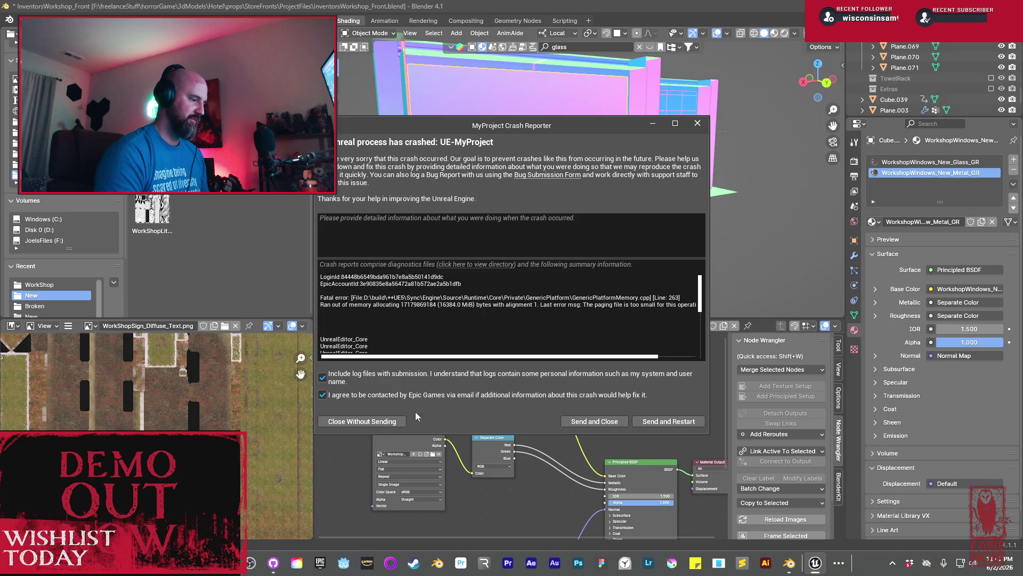
Close Unreal's crash reporter without sending the report
{"action": "left_click", "coordinate": [392, 421]}
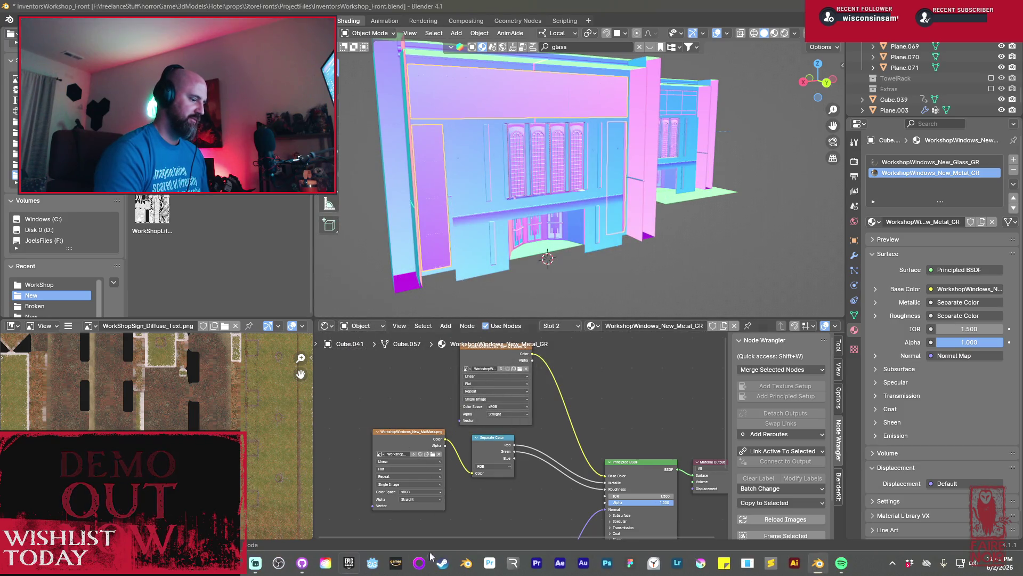
{"action": "mouse_move", "coordinate": [349, 562]}
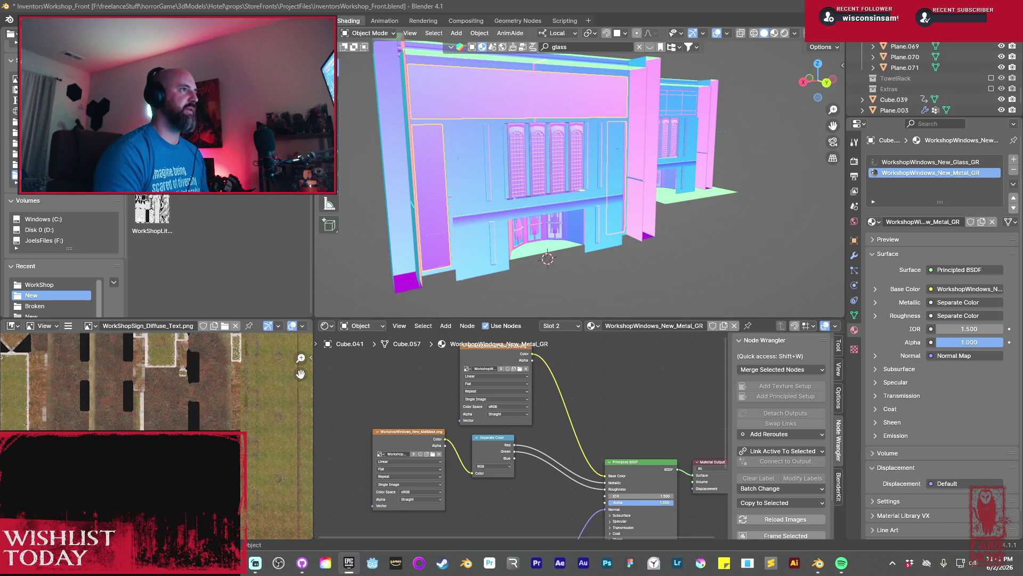
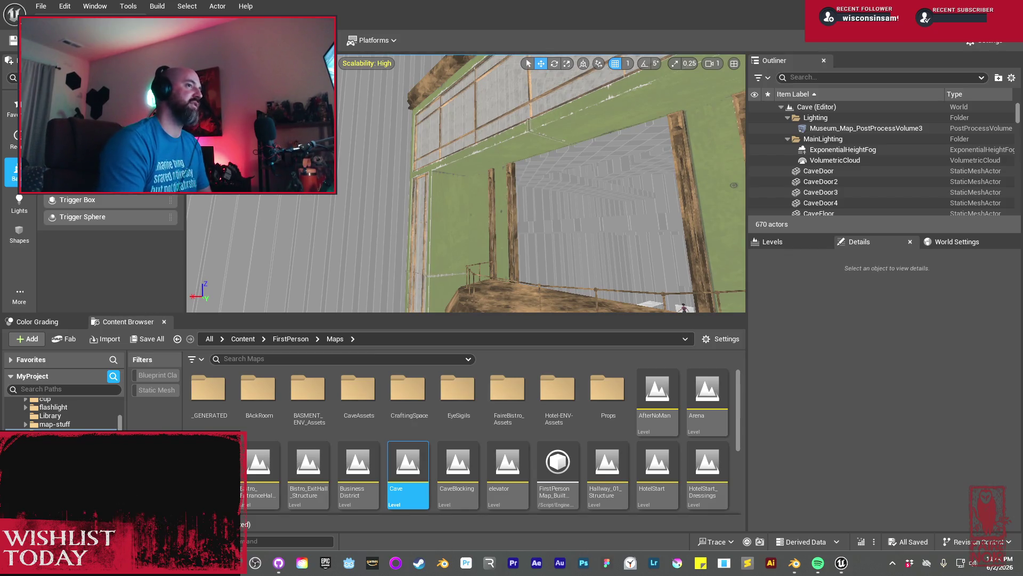
Fly the viewport out toward the balcony and into the dark cave
{"action": "mouse_move", "coordinate": [507, 156]}
{"action": "left_mouse_down"}
{"action": "mouse_move", "coordinate": [458, 171]}
{"action": "mouse_move", "coordinate": [512, 148]}
{"action": "left_mouse_up"}
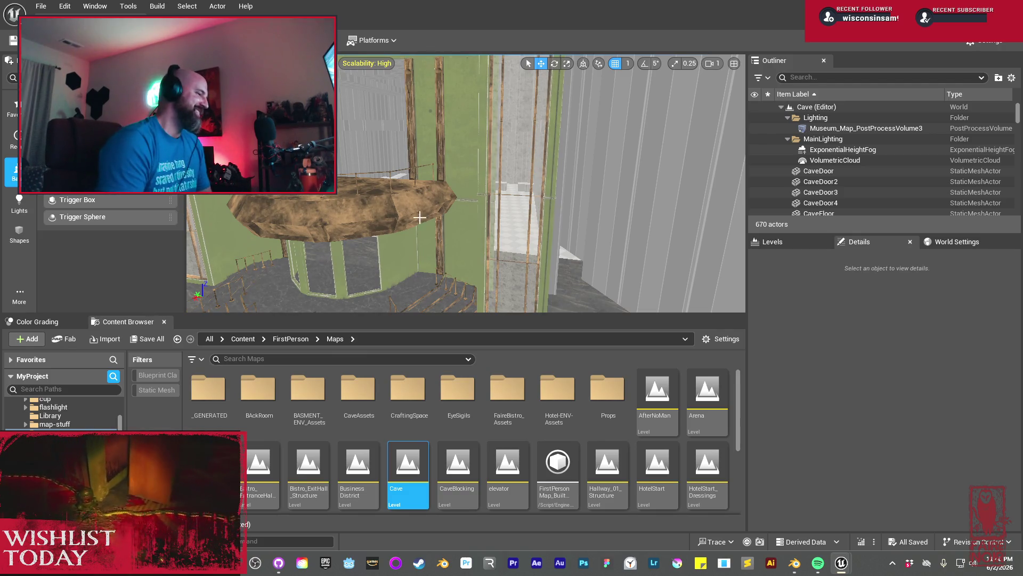
{"action": "mouse_move", "coordinate": [455, 192]}
{"action": "left_mouse_down"}
{"action": "mouse_move", "coordinate": [469, 192]}
{"action": "mouse_move", "coordinate": [469, 229]}
{"action": "left_mouse_up"}
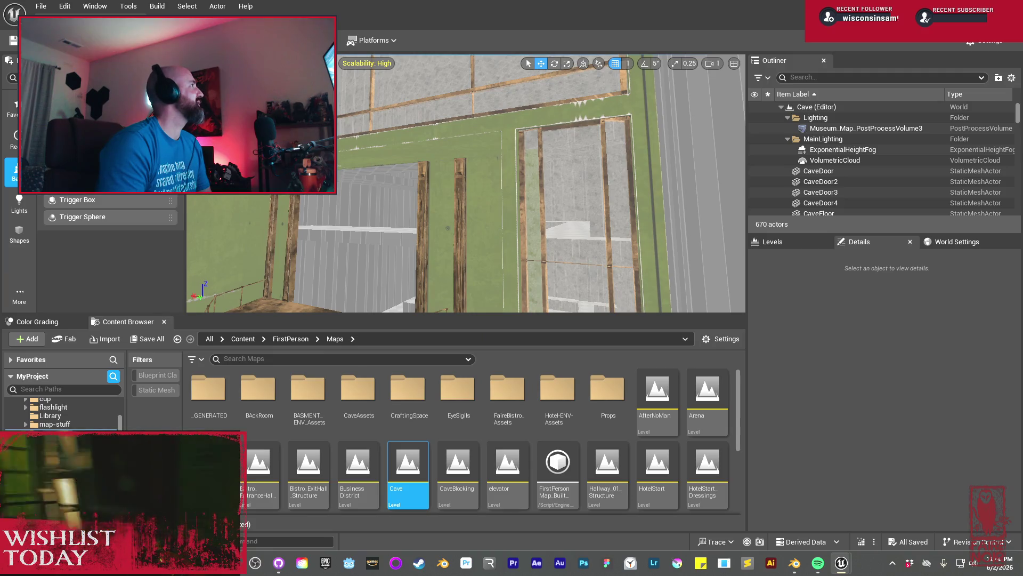
{"action": "mouse_move", "coordinate": [517, 263]}
{"action": "left_mouse_down"}
{"action": "mouse_move", "coordinate": [500, 218]}
{"action": "mouse_move", "coordinate": [510, 206]}
{"action": "mouse_move", "coordinate": [488, 213]}
{"action": "left_mouse_up"}
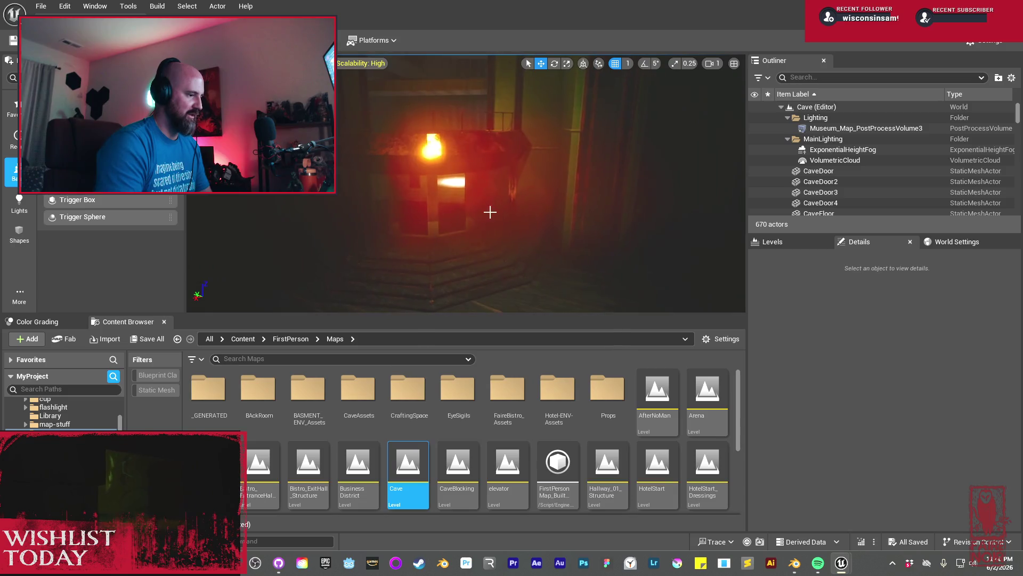
Browse from Maps to Hotel-ENV-Assets > Workshop_Broken_New > New > StoreSign_lit
{"action": "double_click", "coordinate": [360, 398]}
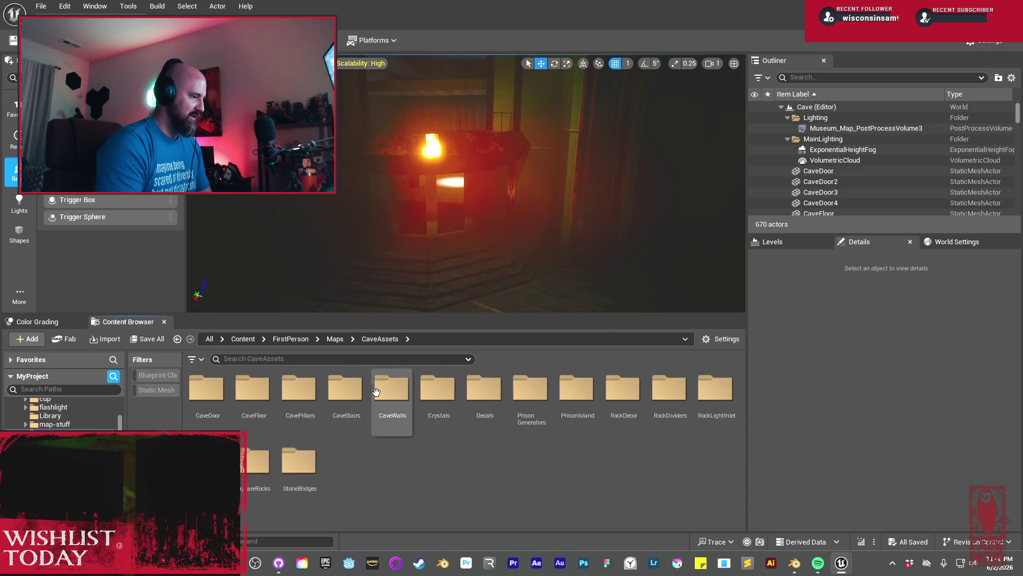
{"action": "key", "text": "alt+Left"}
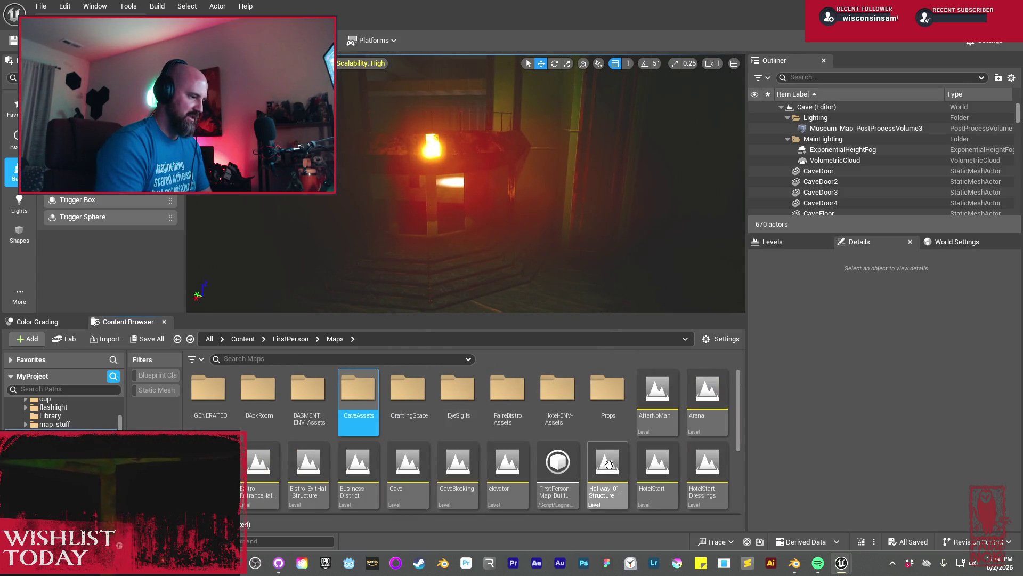
{"action": "left_click", "coordinate": [566, 391]}
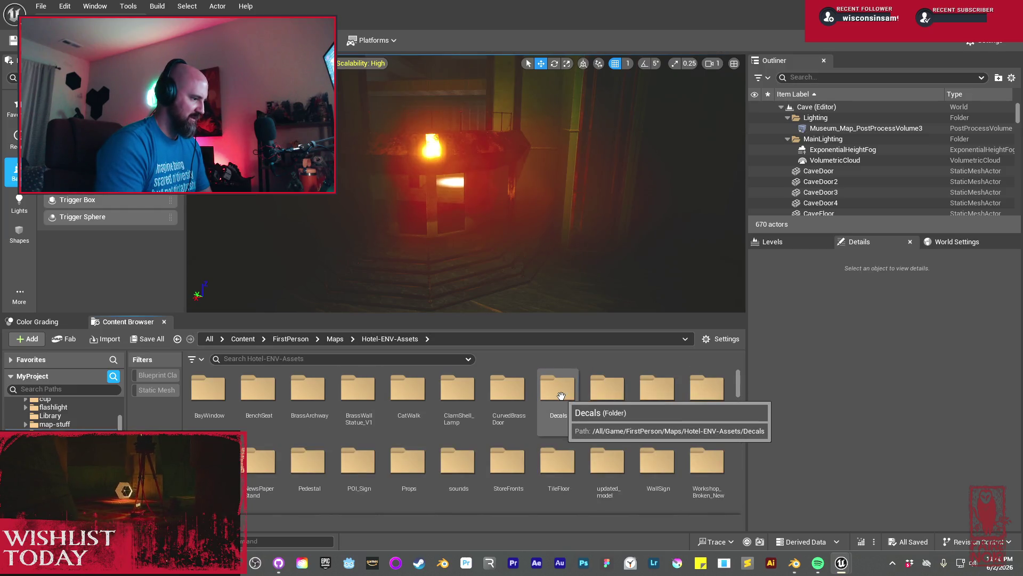
{"action": "double_click", "coordinate": [566, 391]}
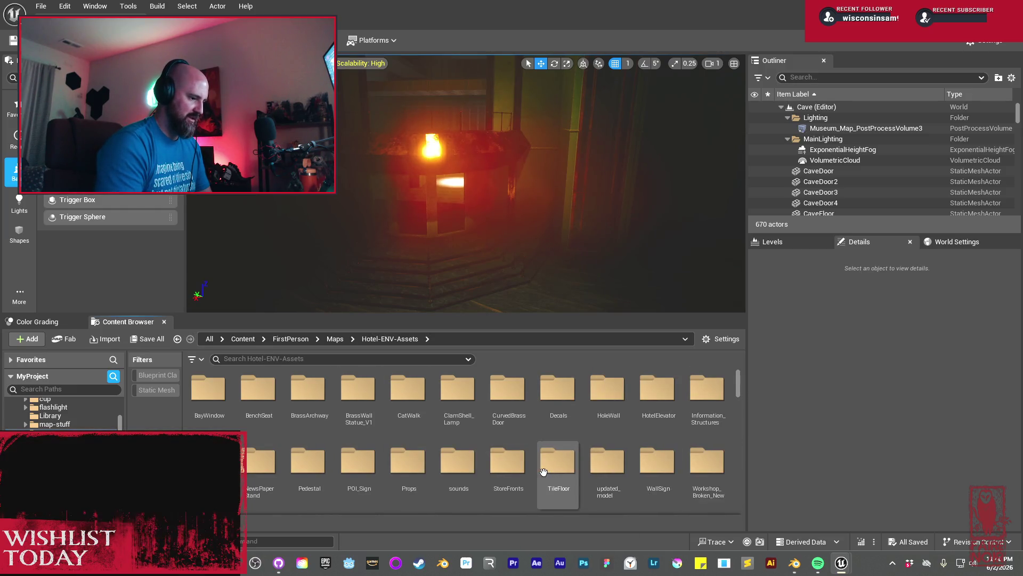
{"action": "double_click", "coordinate": [706, 463]}
{"action": "double_click", "coordinate": [252, 392]}
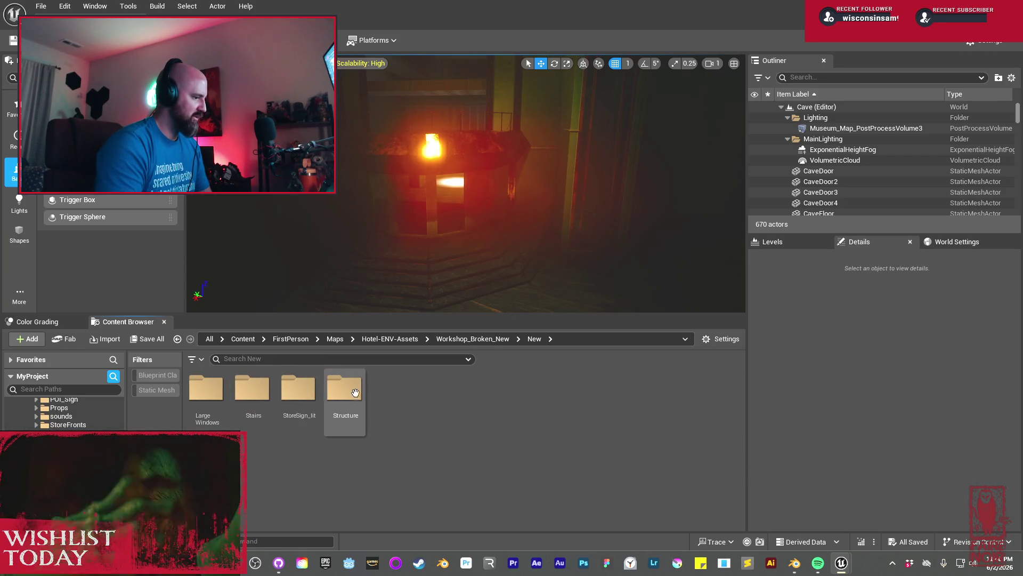
{"action": "double_click", "coordinate": [315, 387]}
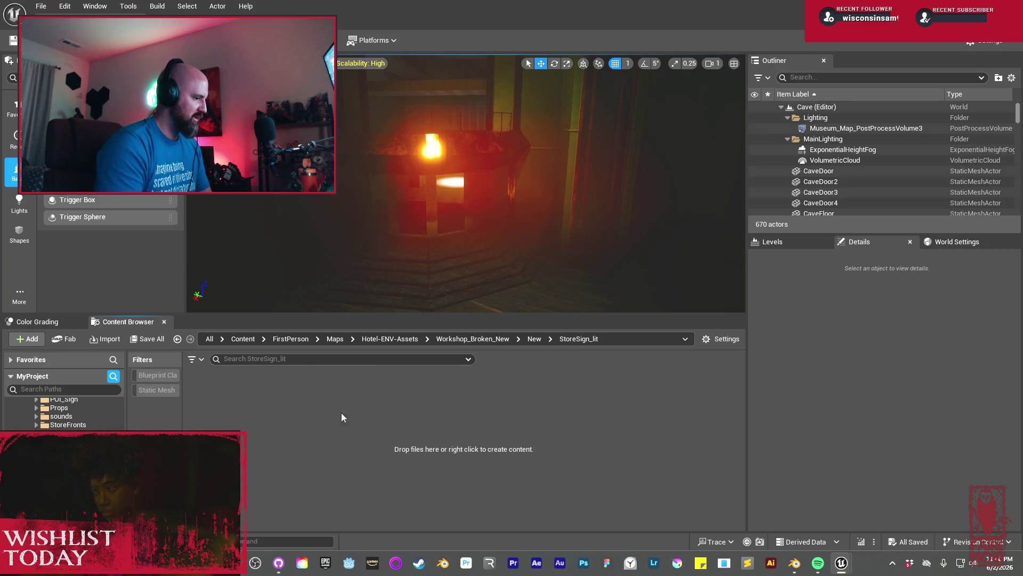
{"action": "right_click", "coordinate": [361, 411]}
Import InventorsWorkshop_New_LitSign.fbx into StoreSign_lit with the default import settings
{"action": "mouse_move", "coordinate": [376, 413]}
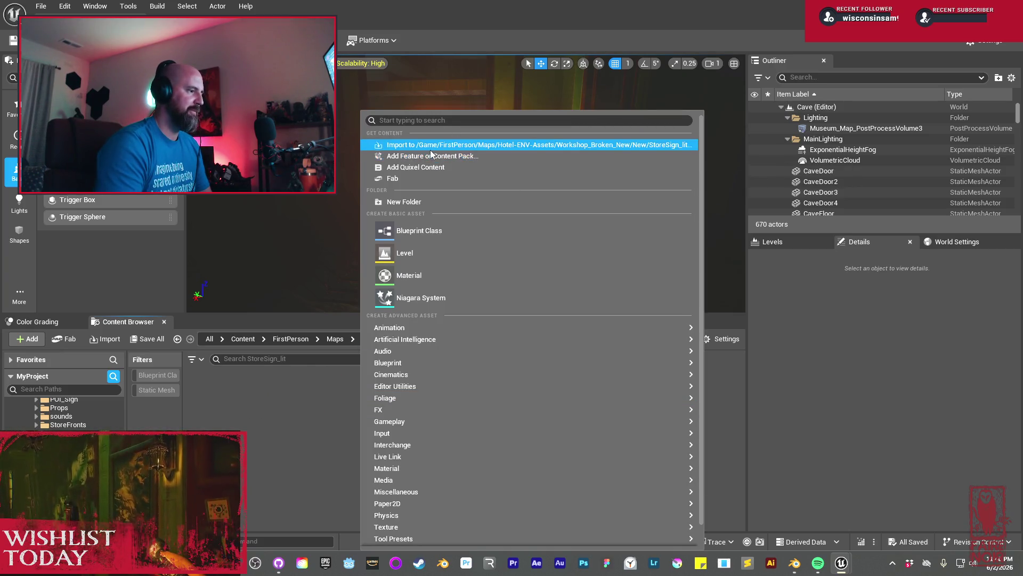
{"action": "left_click", "coordinate": [426, 145]}
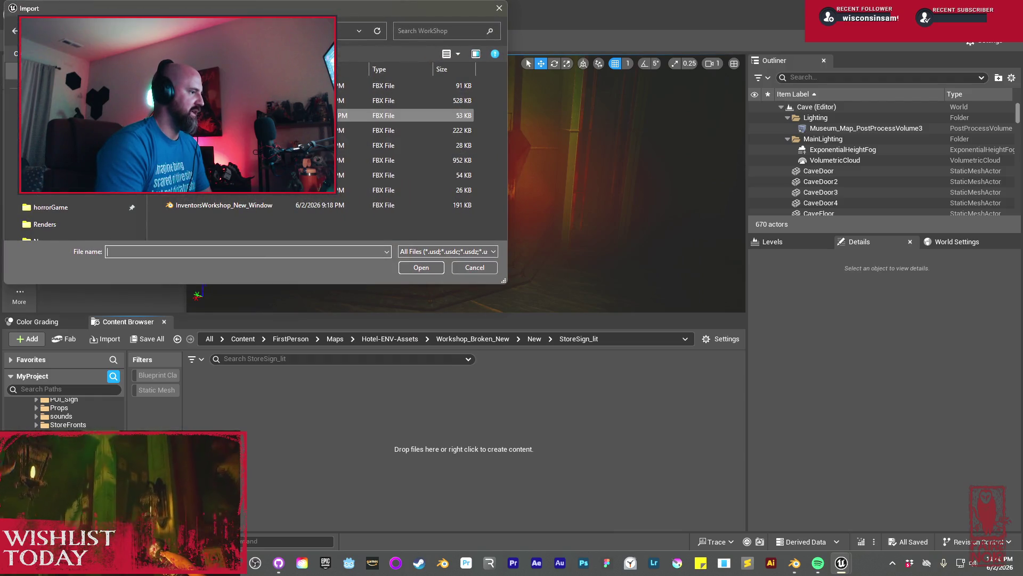
{"action": "left_click", "coordinate": [384, 130]}
{"action": "left_click", "coordinate": [420, 268]}
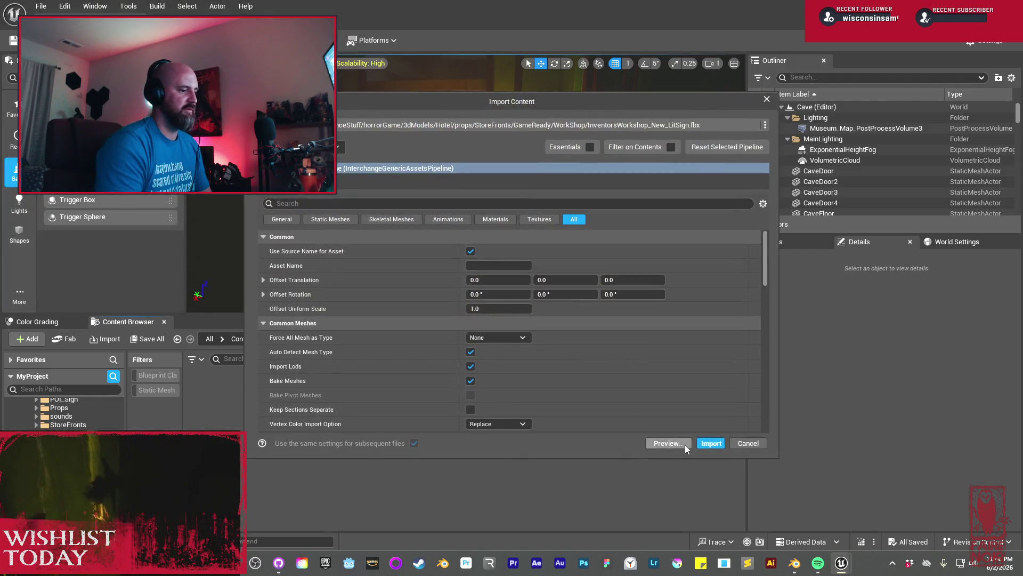
{"action": "left_click", "coordinate": [674, 441]}
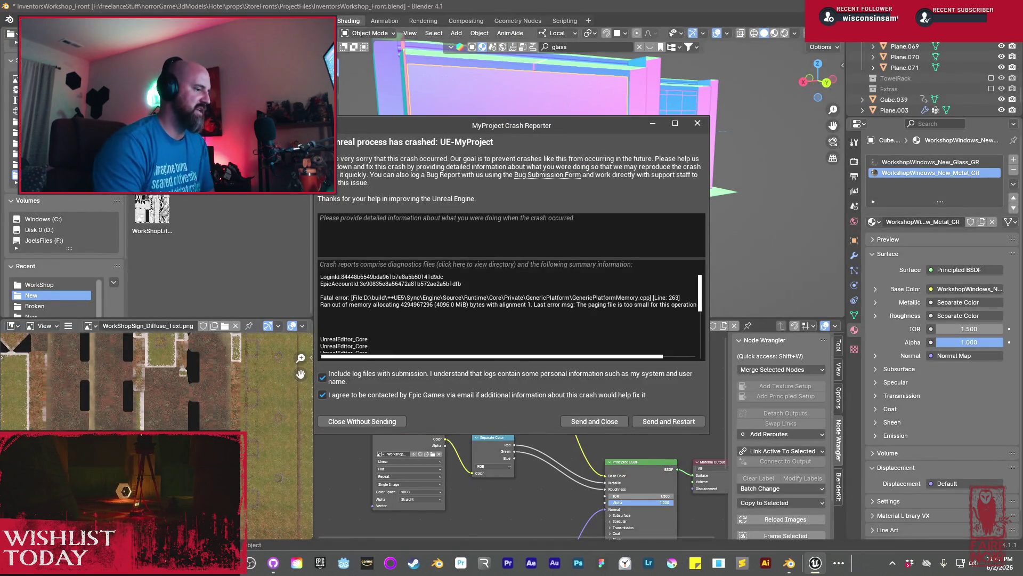
Dismiss the Unreal crash report and select the storefront sign Cube.043 in Blender
{"action": "left_click", "coordinate": [699, 126]}
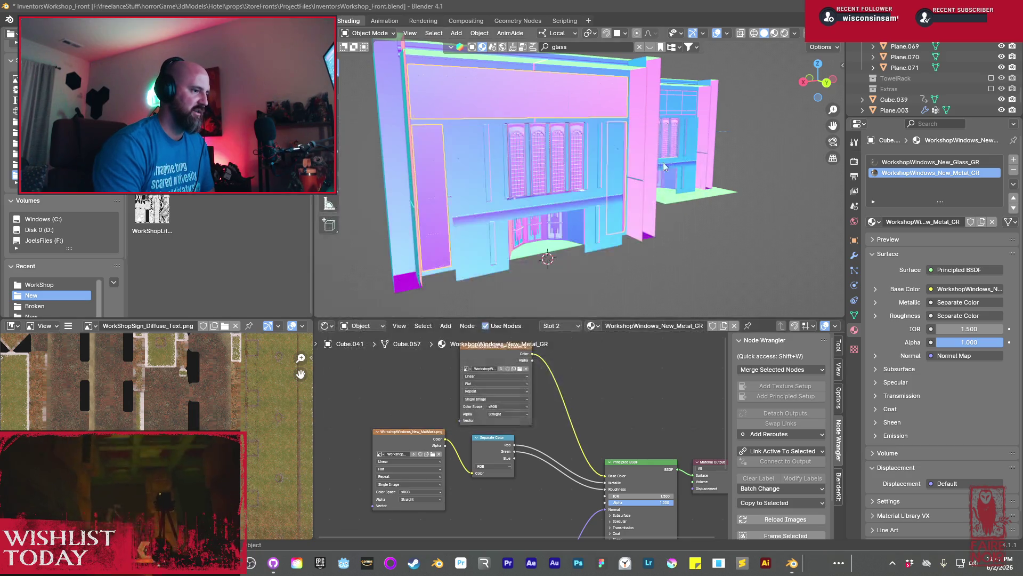
{"action": "left_click_drag", "start_coordinate": [527, 190], "coordinate": [611, 184]}
{"action": "left_click", "coordinate": [611, 184]}
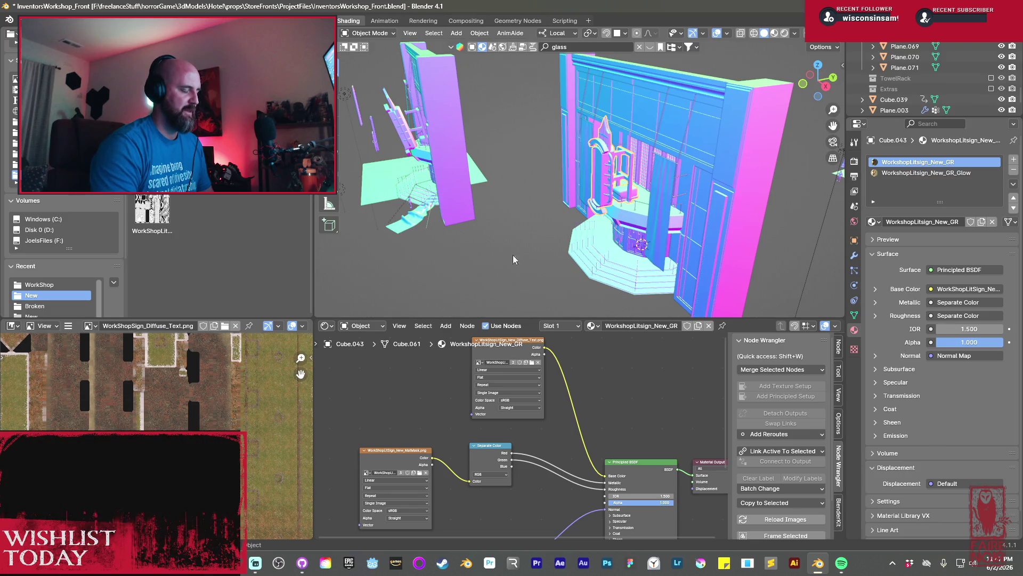
Export the selected sign as FBX, overwriting InventorsWorkshop_New_LitSign.fbx
{"action": "left_click", "coordinate": [24, 20]}
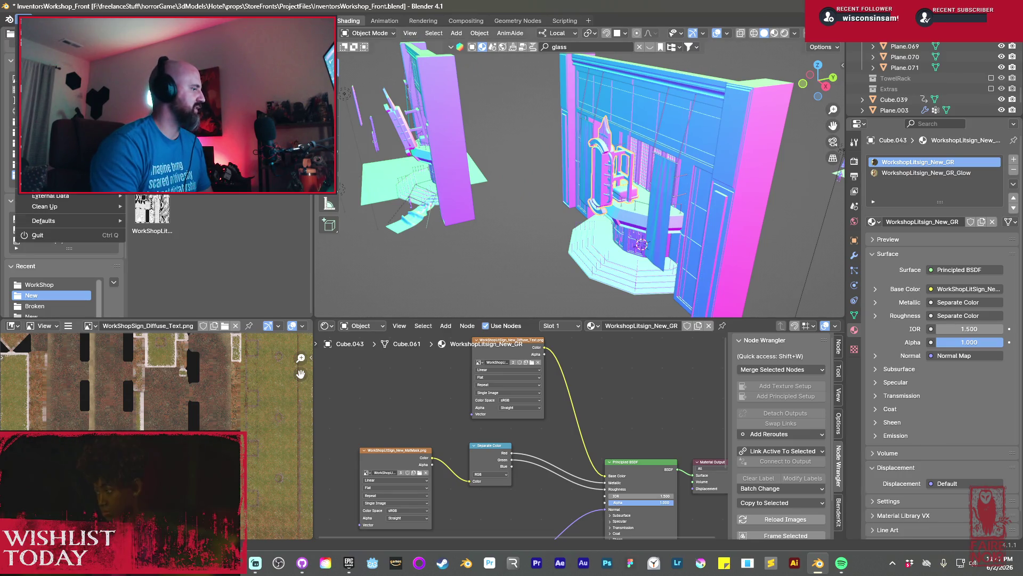
{"action": "mouse_move", "coordinate": [53, 184]}
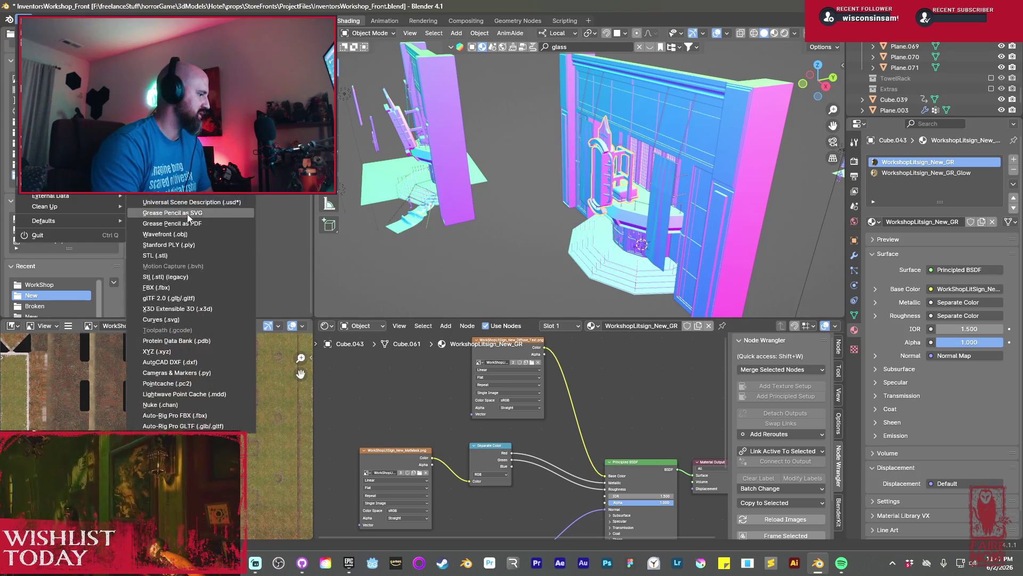
{"action": "left_click", "coordinate": [213, 287]}
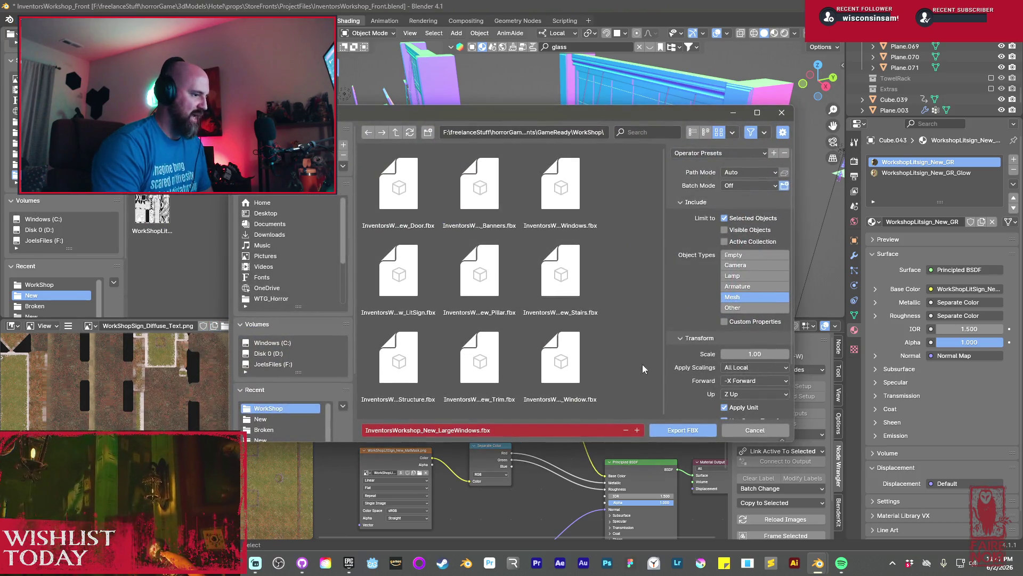
{"action": "left_click", "coordinate": [398, 275]}
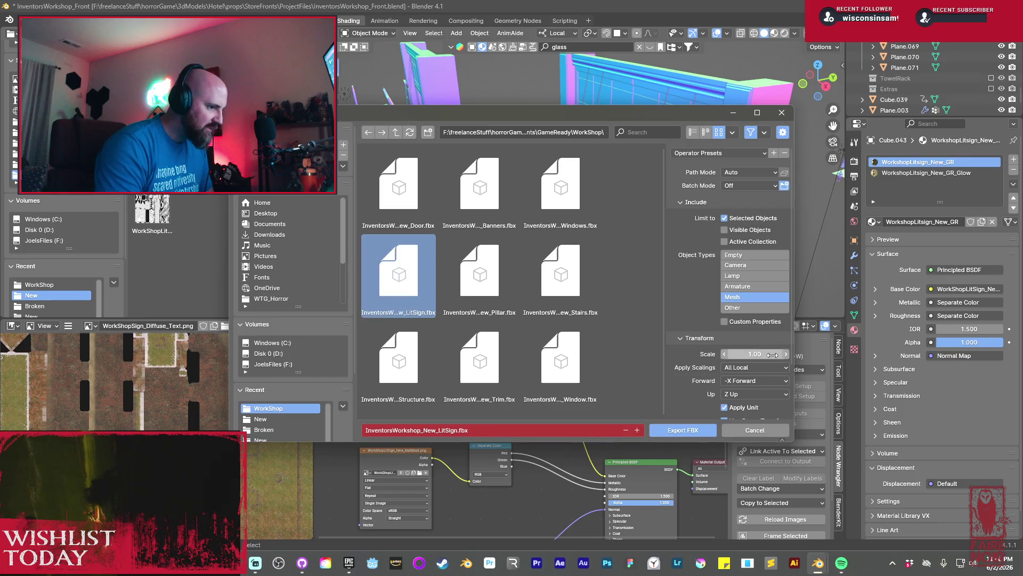
{"action": "left_click", "coordinate": [683, 430]}
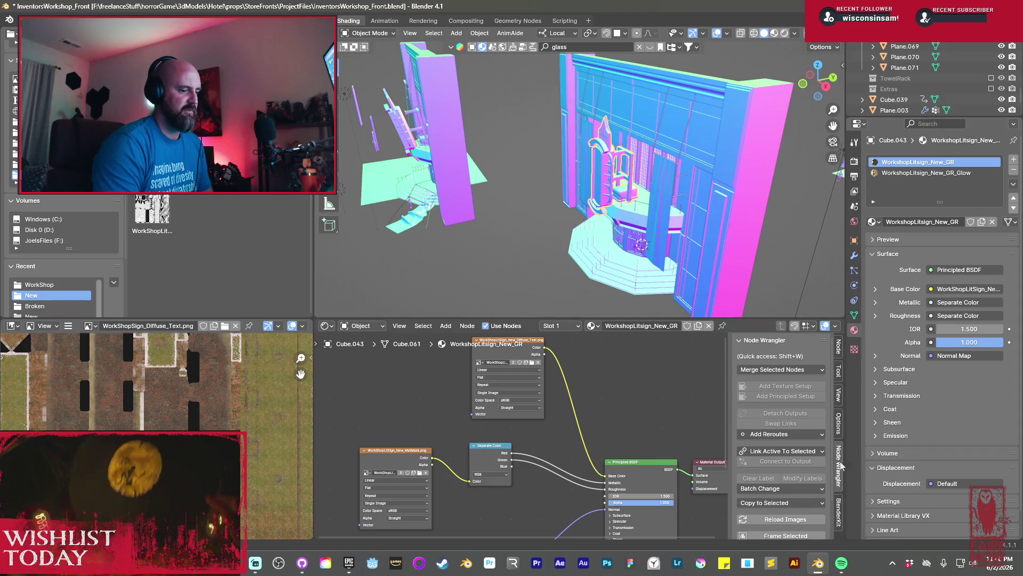
Bring up the Epic Games Launcher to relaunch the Unreal project
{"action": "left_click", "coordinate": [346, 568]}
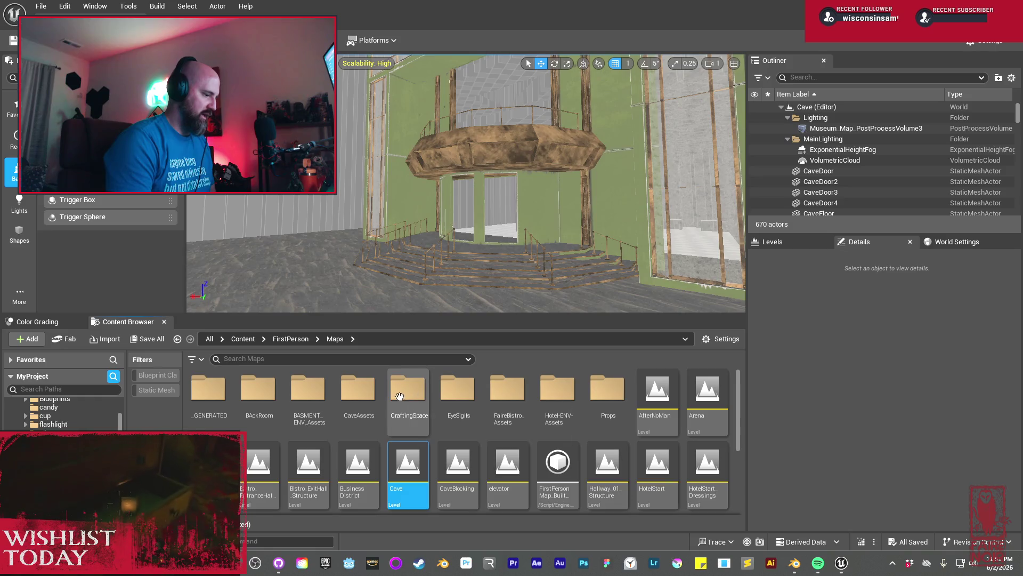
Navigate to Hotel-ENV-Assets > Workshop_Broken_New > New > StoreSign_lit
{"action": "double_click", "coordinate": [558, 397]}
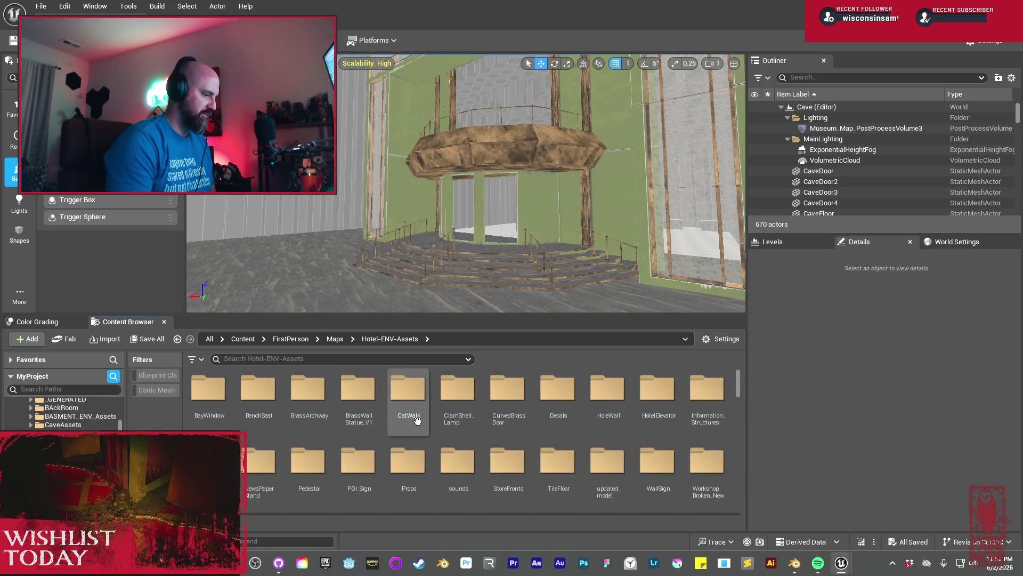
{"action": "scroll", "coordinate": [612, 453], "scroll_direction": "down", "scroll_amount": 2}
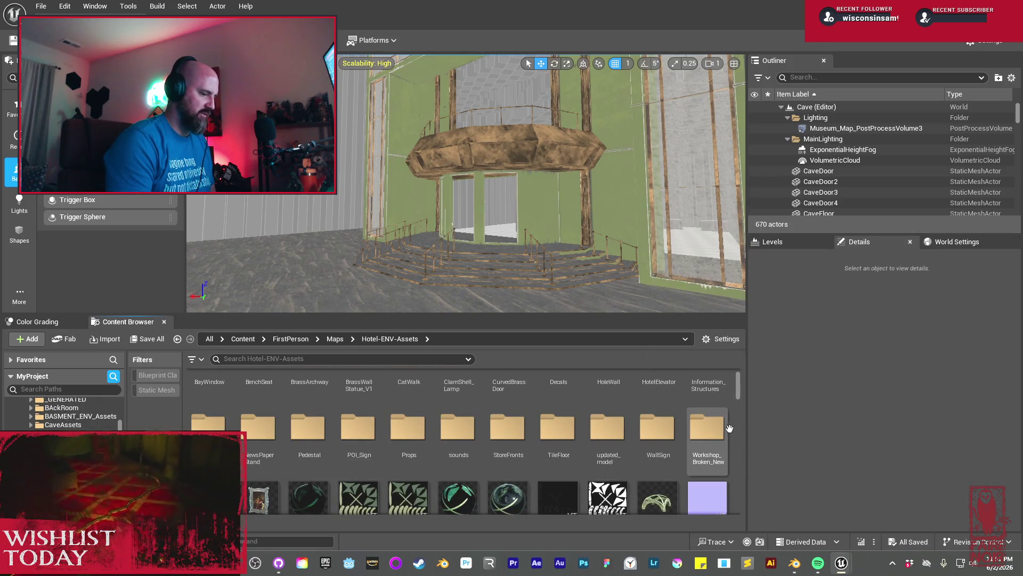
{"action": "double_click", "coordinate": [707, 426]}
{"action": "double_click", "coordinate": [255, 390]}
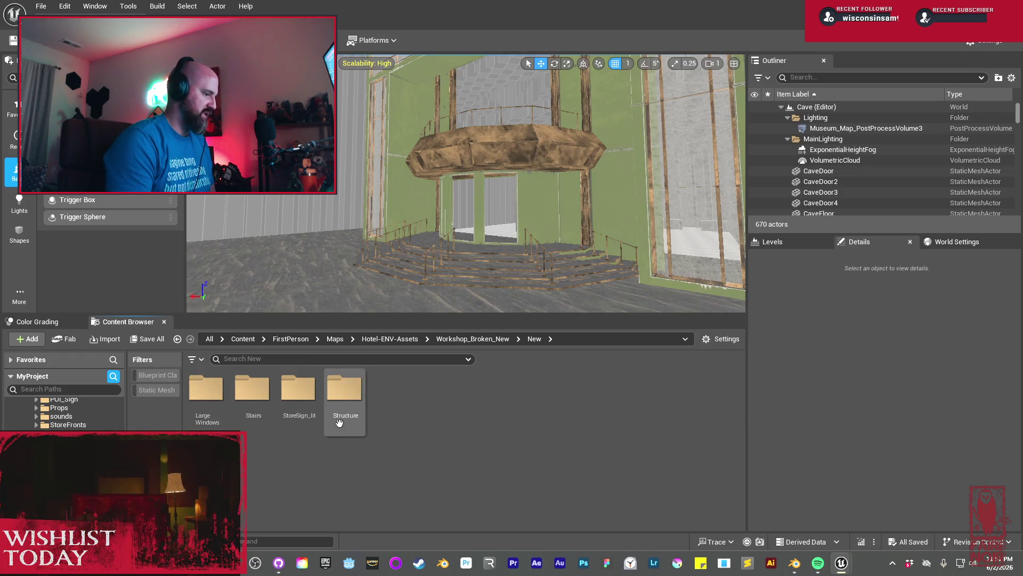
{"action": "double_click", "coordinate": [299, 389]}
Import the InventorsWorkshop_New_LitSign FBX into StoreSign_lit with default settings
{"action": "right_click", "coordinate": [372, 451]}
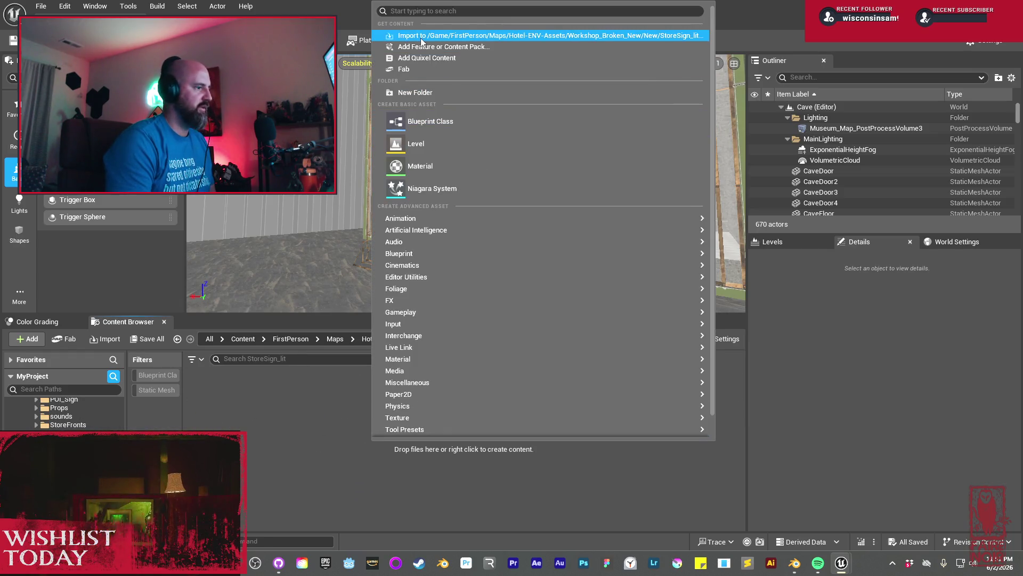
{"action": "left_click", "coordinate": [421, 36]}
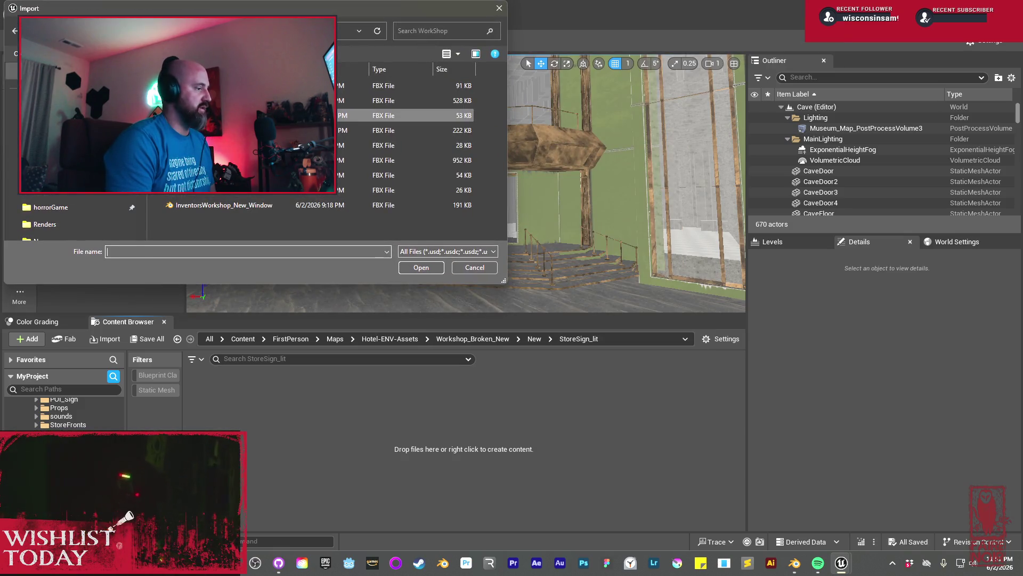
{"action": "left_click", "coordinate": [363, 130]}
{"action": "left_click", "coordinate": [416, 271]}
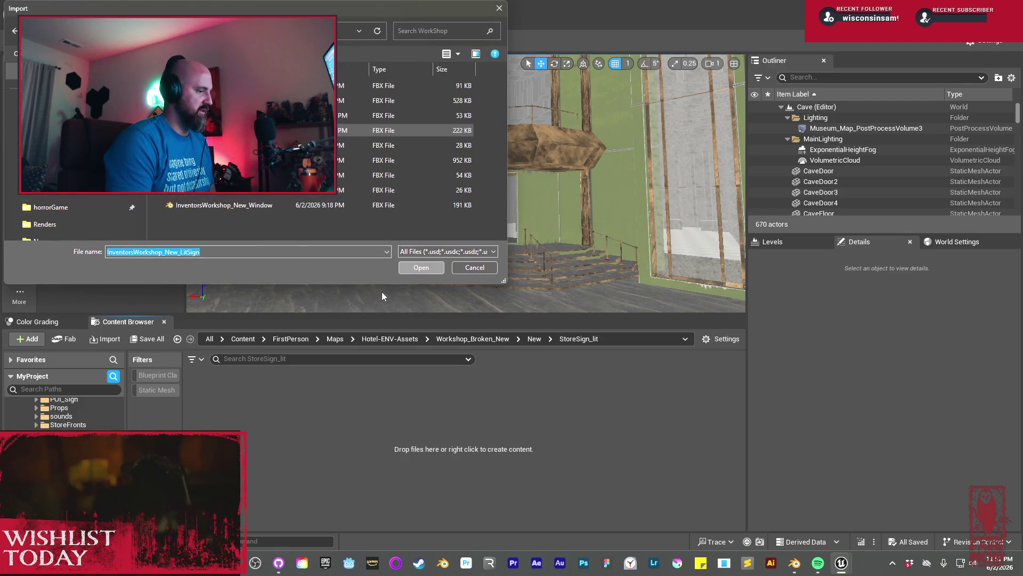
{"action": "left_click", "coordinate": [710, 442]}
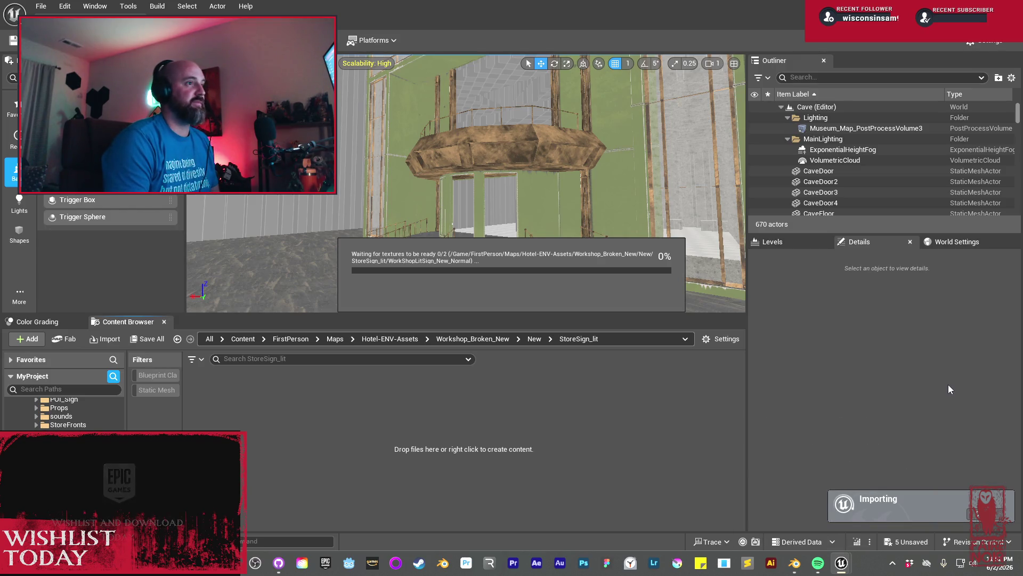
{"action": "key", "text": "alt+Tab"}
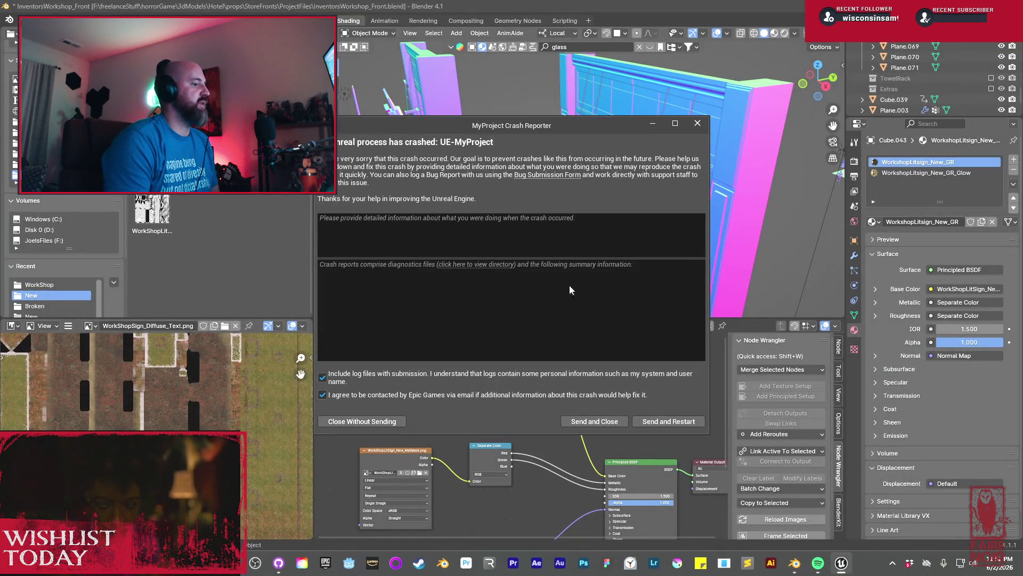
Send the crash report so Unreal restarts, then return to the Unreal Editor
{"action": "left_click", "coordinate": [663, 422]}
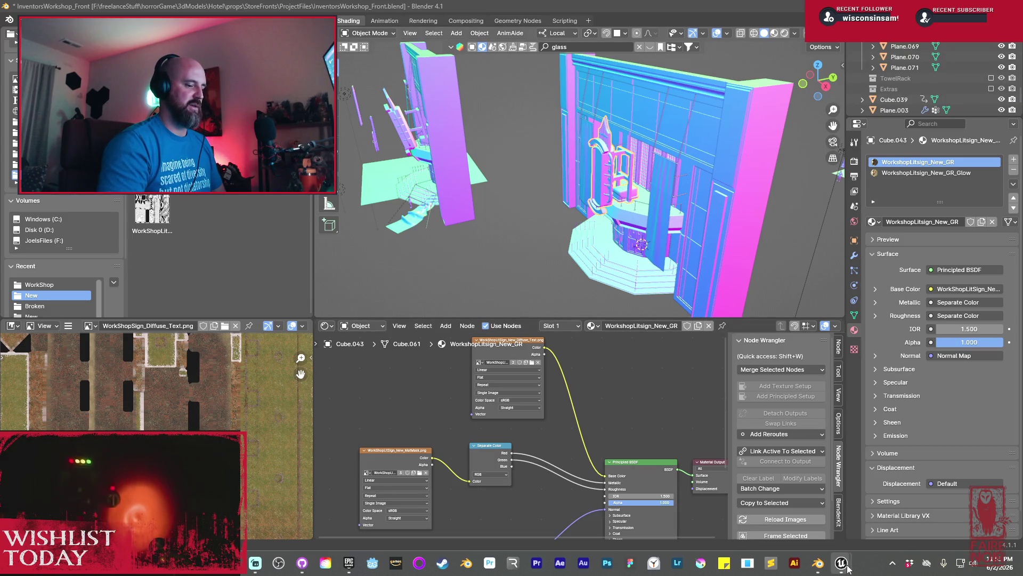
{"action": "mouse_move", "coordinate": [841, 559]}
{"action": "left_click", "coordinate": [865, 503]}
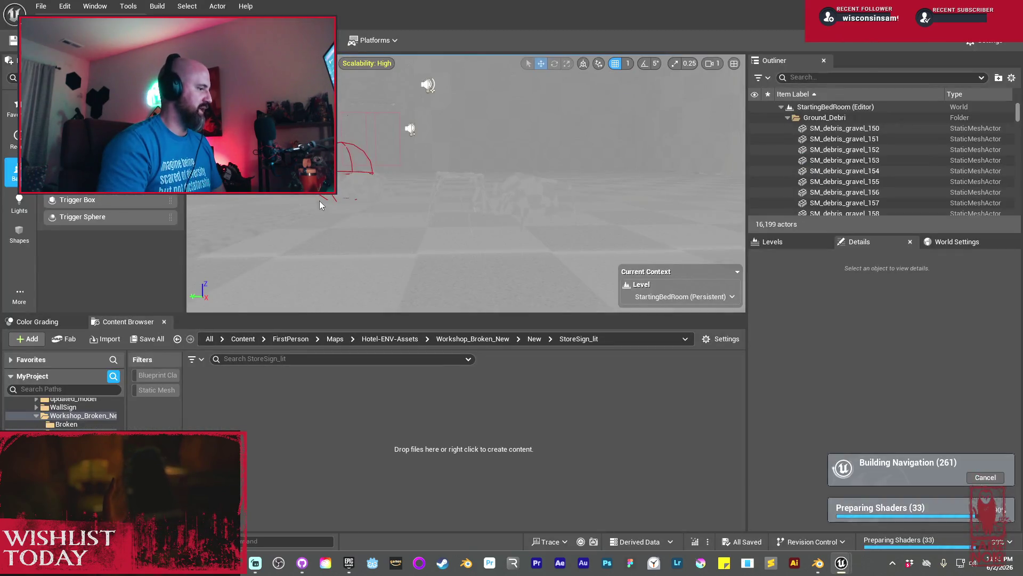
Load the Cave level from the FirstPerson Maps folder
{"action": "scroll", "coordinate": [90, 425], "scroll_direction": "up", "scroll_amount": 5}
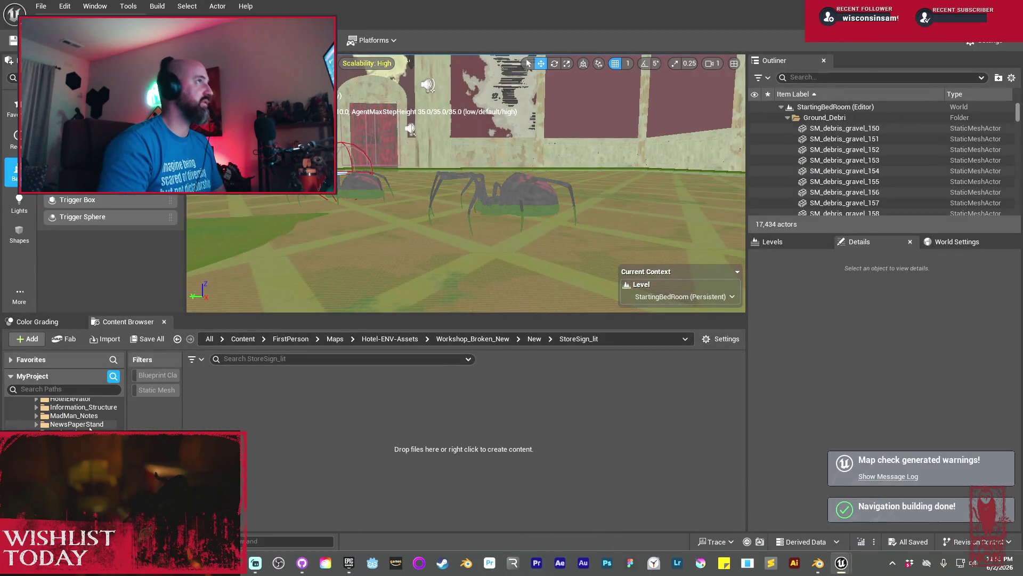
{"action": "scroll", "coordinate": [91, 424], "scroll_direction": "up", "scroll_amount": 5}
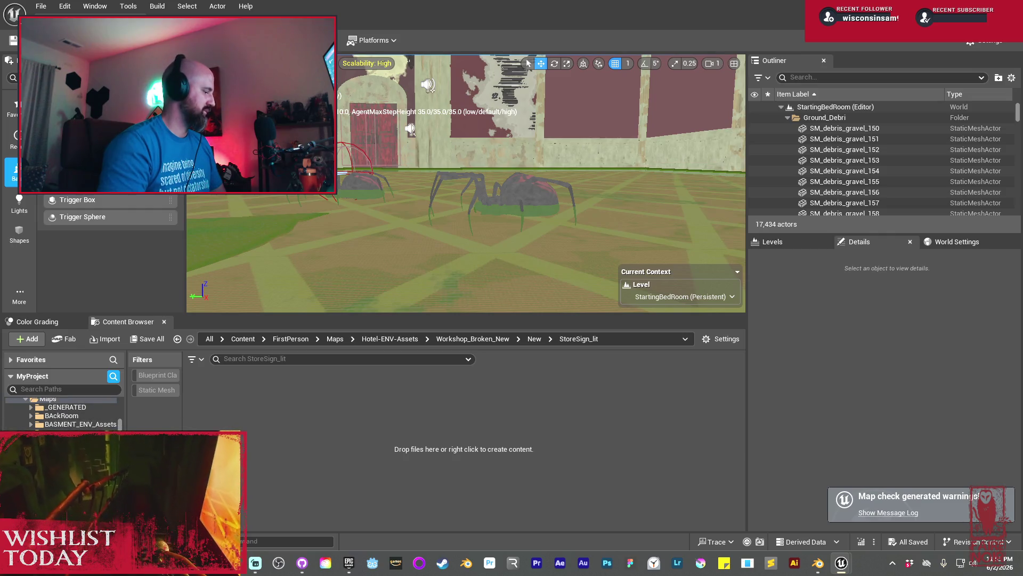
{"action": "scroll", "coordinate": [91, 425], "scroll_direction": "up", "scroll_amount": 2}
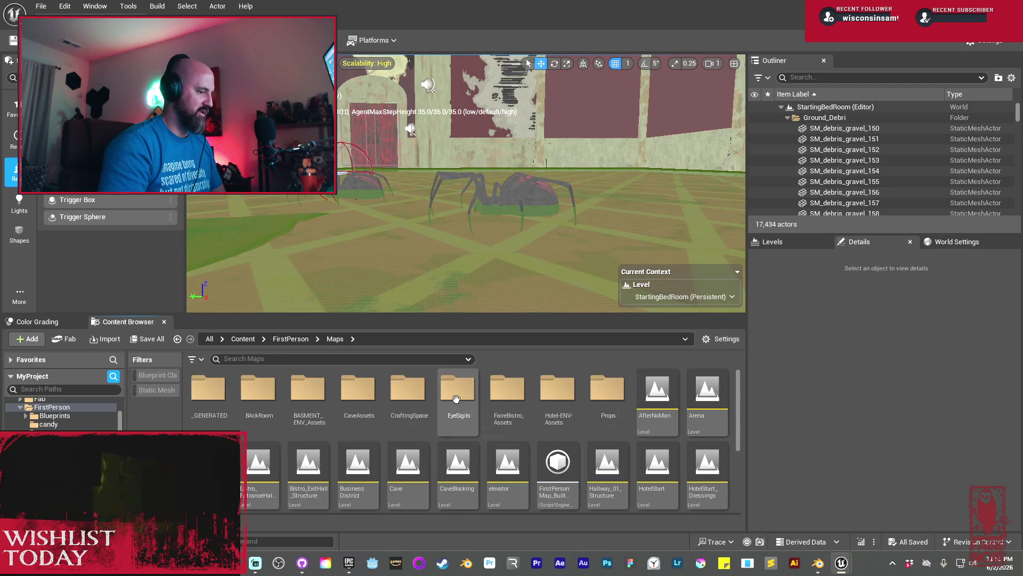
{"action": "double_click", "coordinate": [419, 468]}
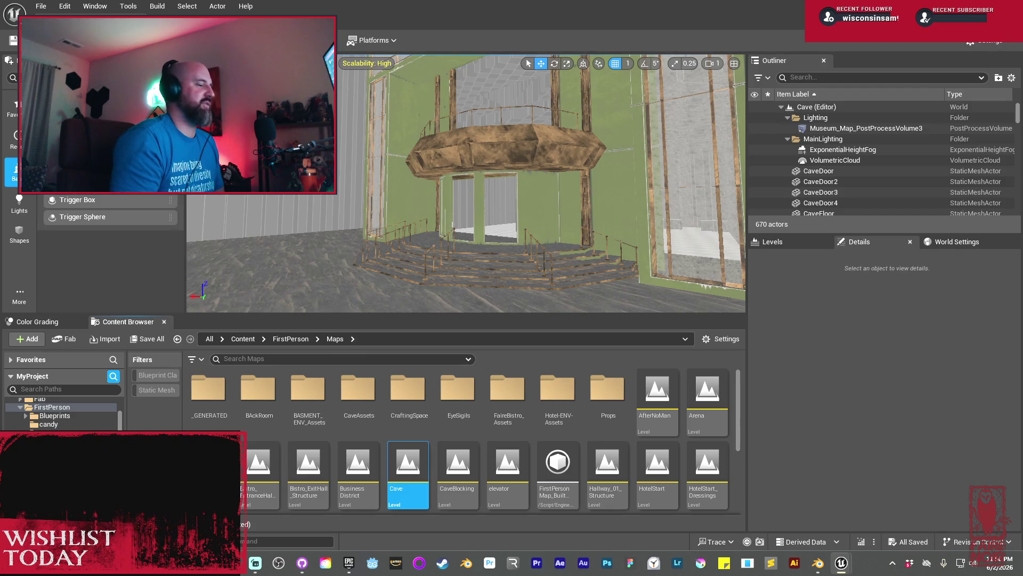
Go to Workshop_Broken_New/New/StoreSign_lit and choose InventorsWorkshop_New_LitSign.fbx for import
{"action": "double_click", "coordinate": [559, 393]}
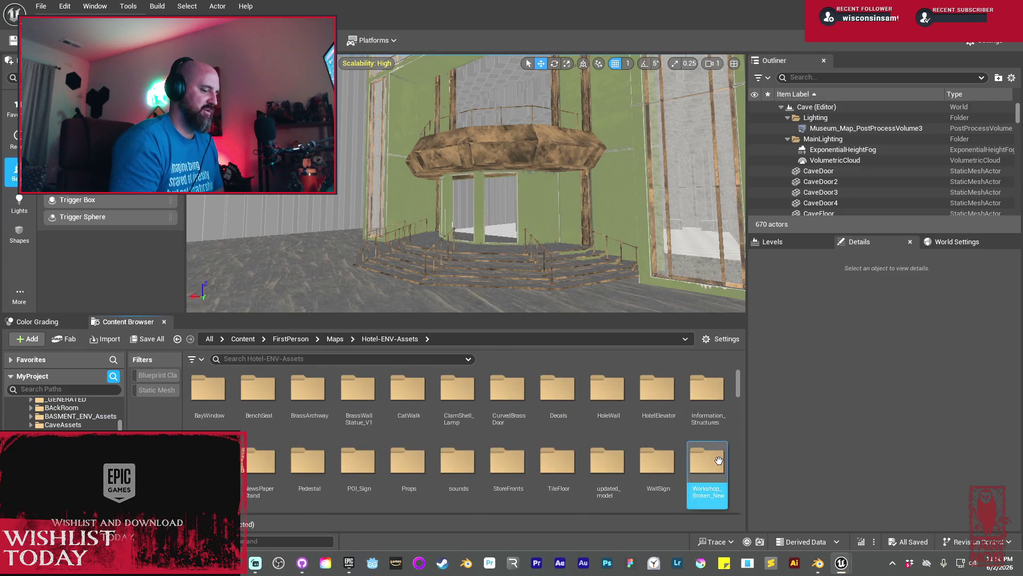
{"action": "double_click", "coordinate": [708, 472]}
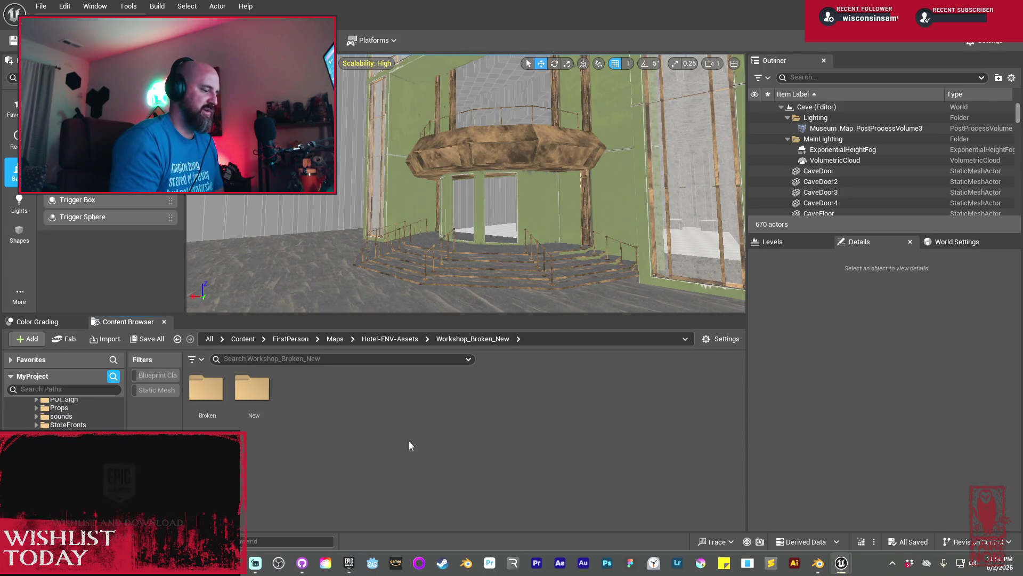
{"action": "double_click", "coordinate": [256, 395]}
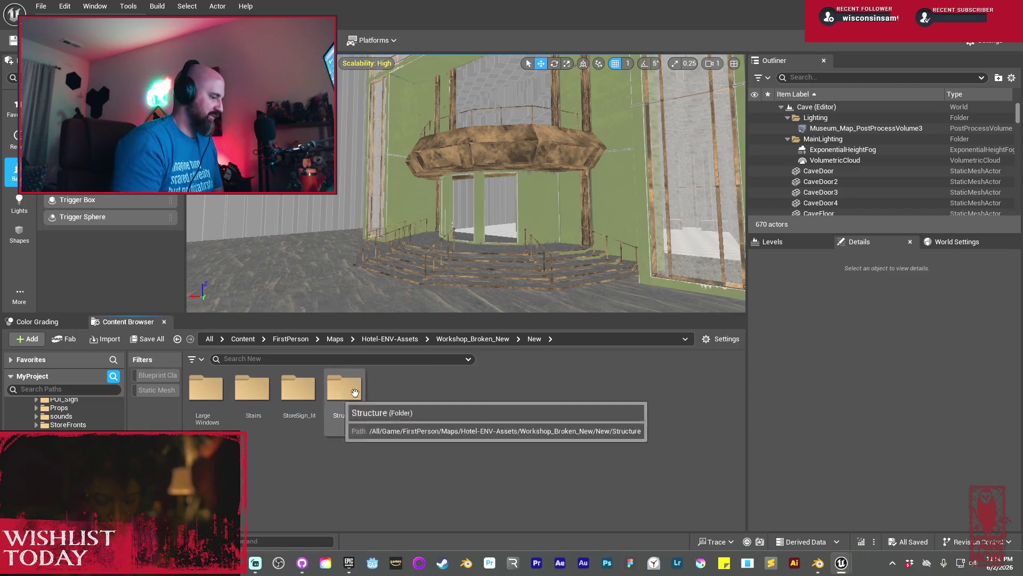
{"action": "double_click", "coordinate": [298, 388]}
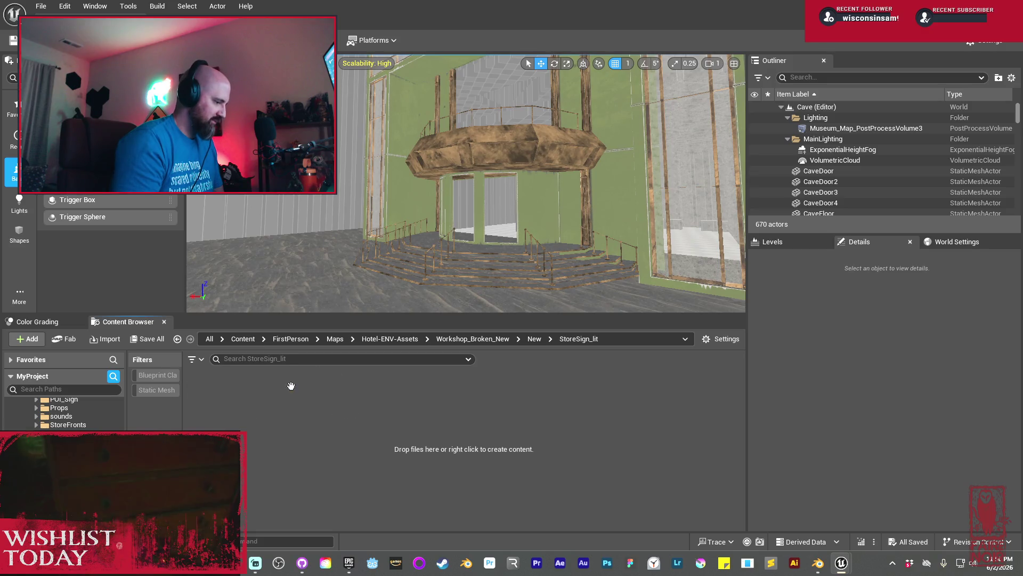
{"action": "right_click", "coordinate": [324, 425]}
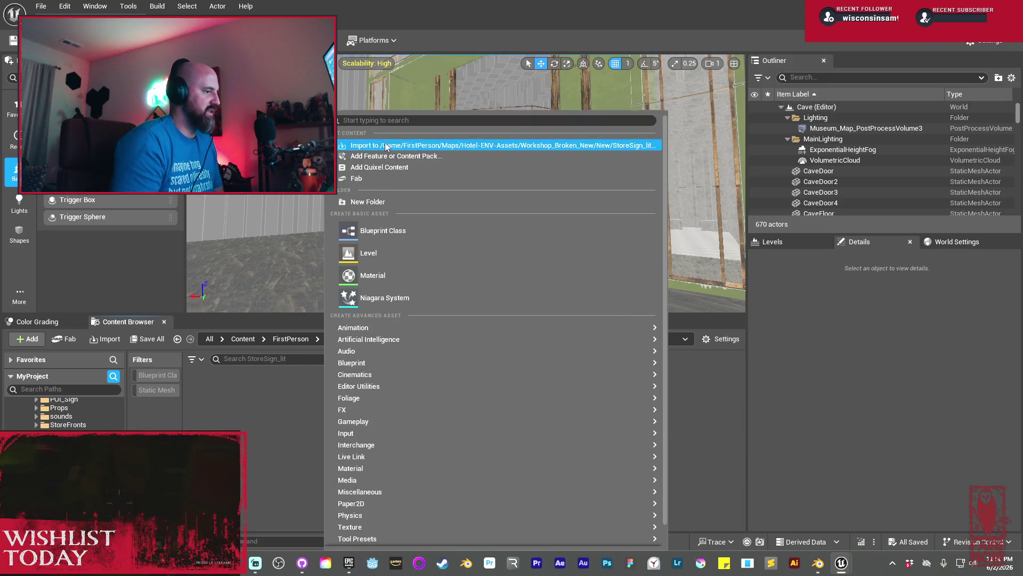
{"action": "left_click", "coordinate": [383, 144]}
{"action": "left_click", "coordinate": [384, 130]}
{"action": "left_click", "coordinate": [420, 268]}
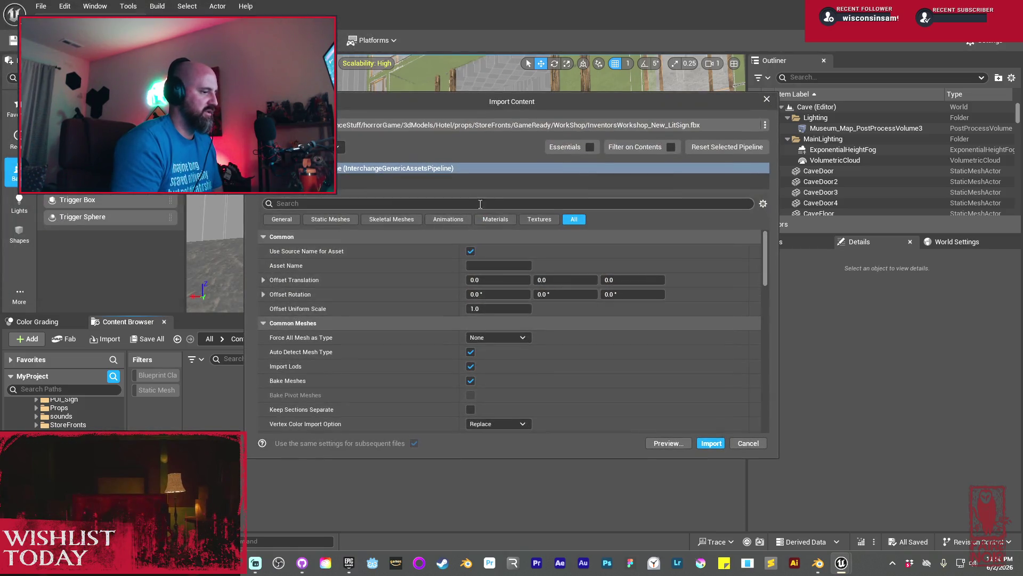
Turn off Import Textures in the import settings and import the sign mesh
{"action": "left_click", "coordinate": [497, 219]}
{"action": "left_click", "coordinate": [574, 219]}
{"action": "left_click", "coordinate": [539, 219]}
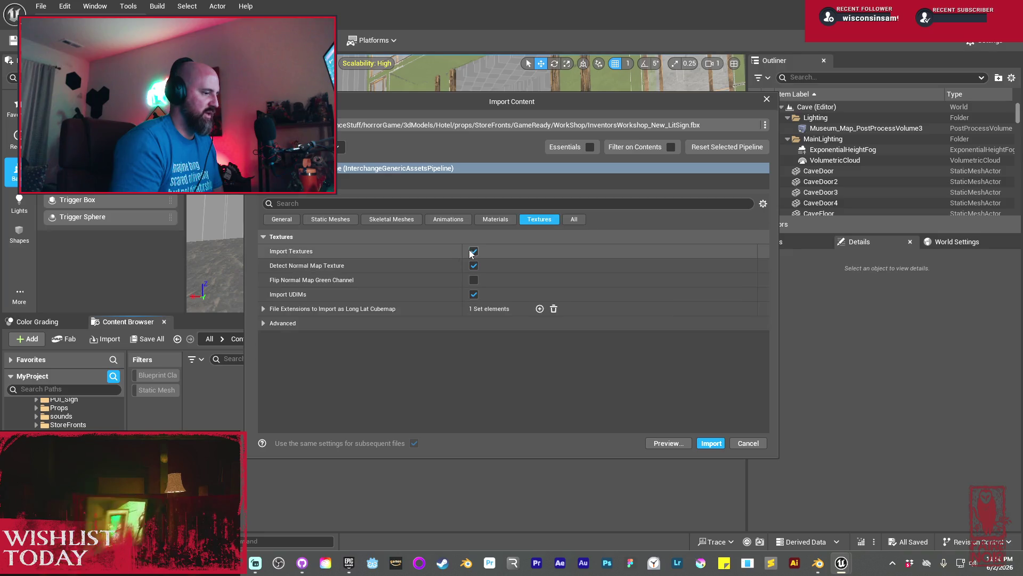
{"action": "left_click", "coordinate": [574, 219]}
{"action": "left_click", "coordinate": [496, 219]}
{"action": "left_click", "coordinate": [539, 224]}
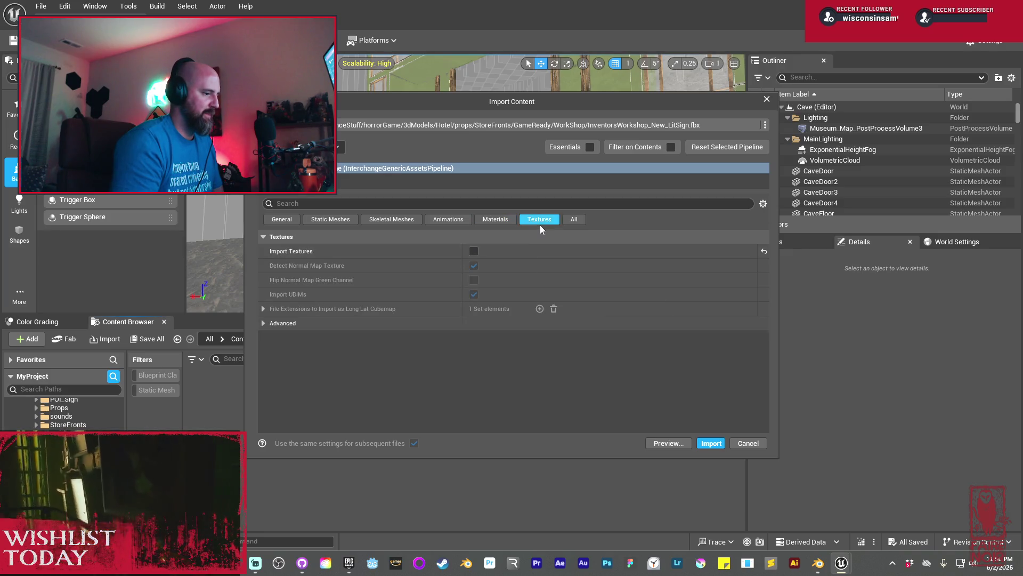
{"action": "left_click", "coordinate": [710, 443]}
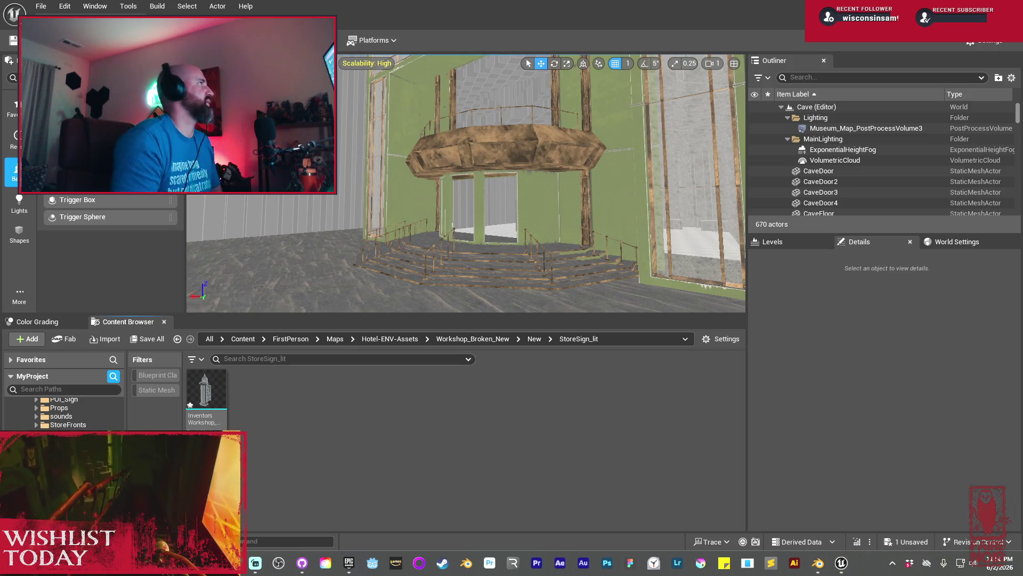
Create a Materials folder and bring the sign's three PNG textures into StoreSign_lit
{"action": "right_click", "coordinate": [359, 433]}
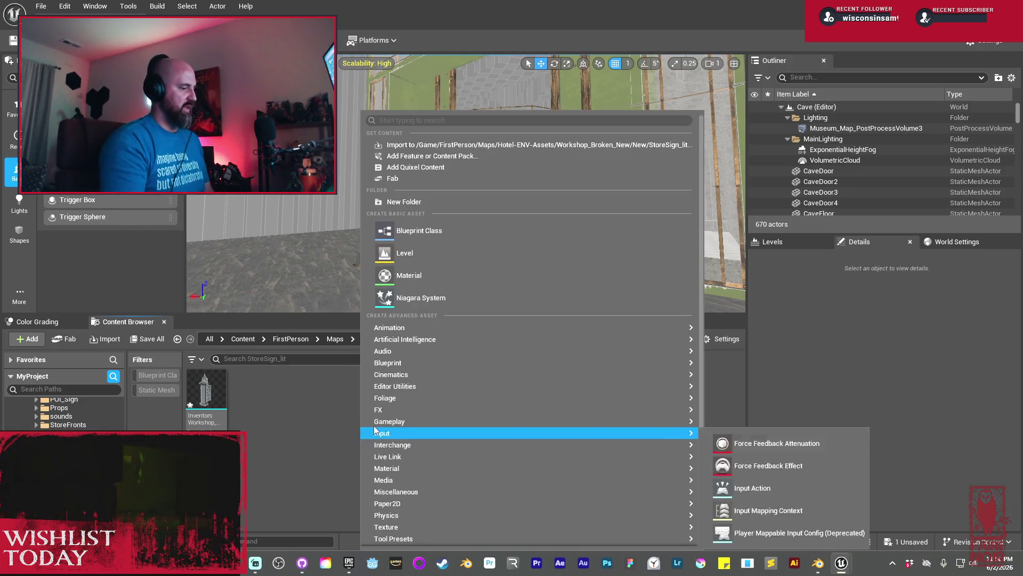
{"action": "left_click", "coordinate": [416, 201]}
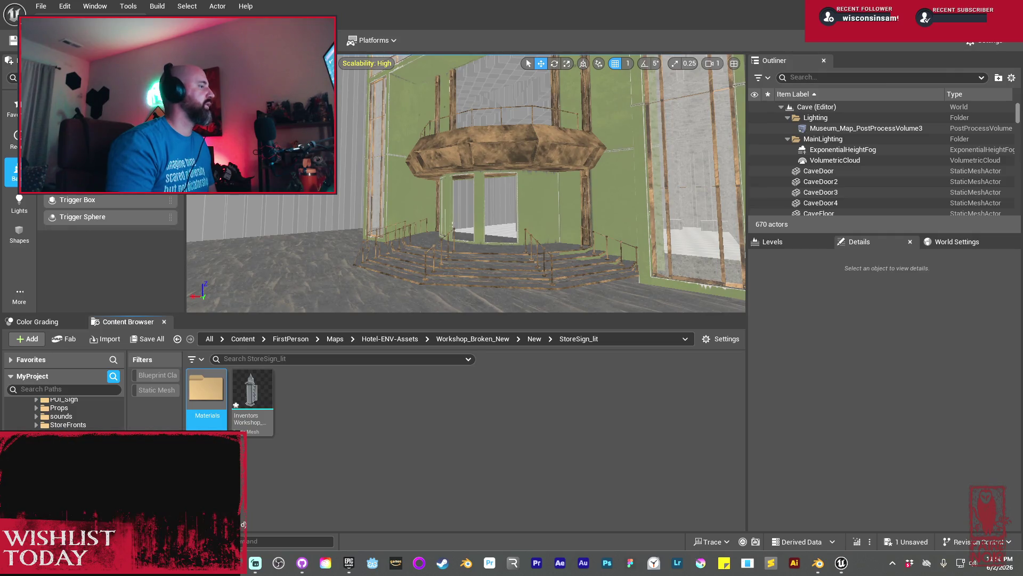
{"action": "left_click_drag", "start_coordinate": [453, 418], "coordinate": [488, 404]}
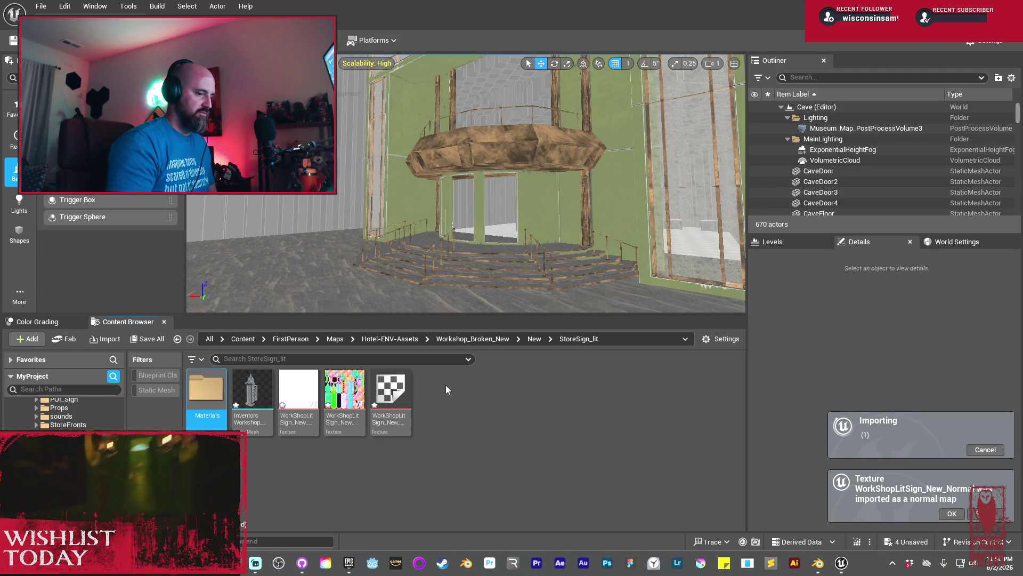
{"action": "mouse_move", "coordinate": [392, 428]}
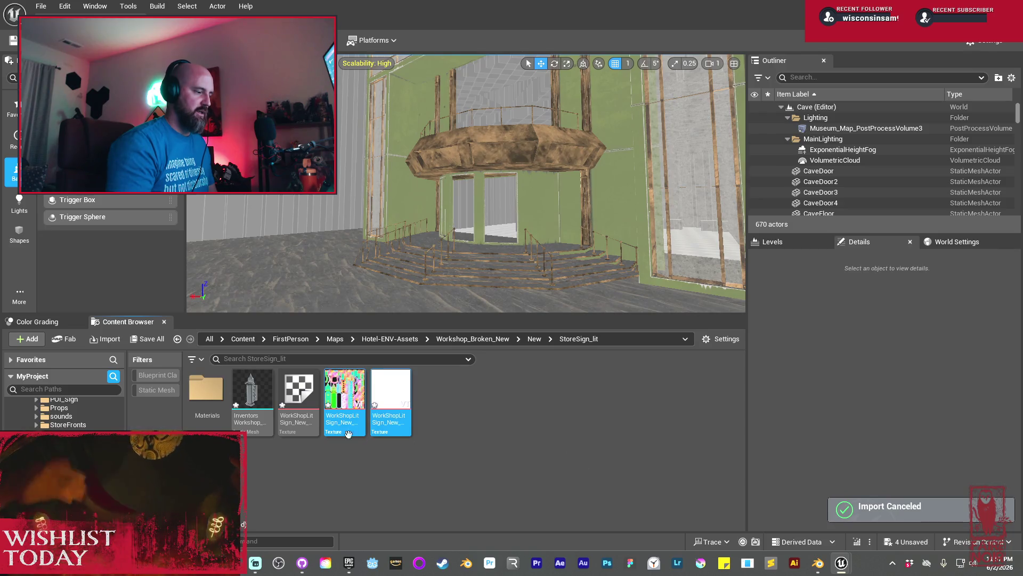
{"action": "left_click", "coordinate": [299, 393]}
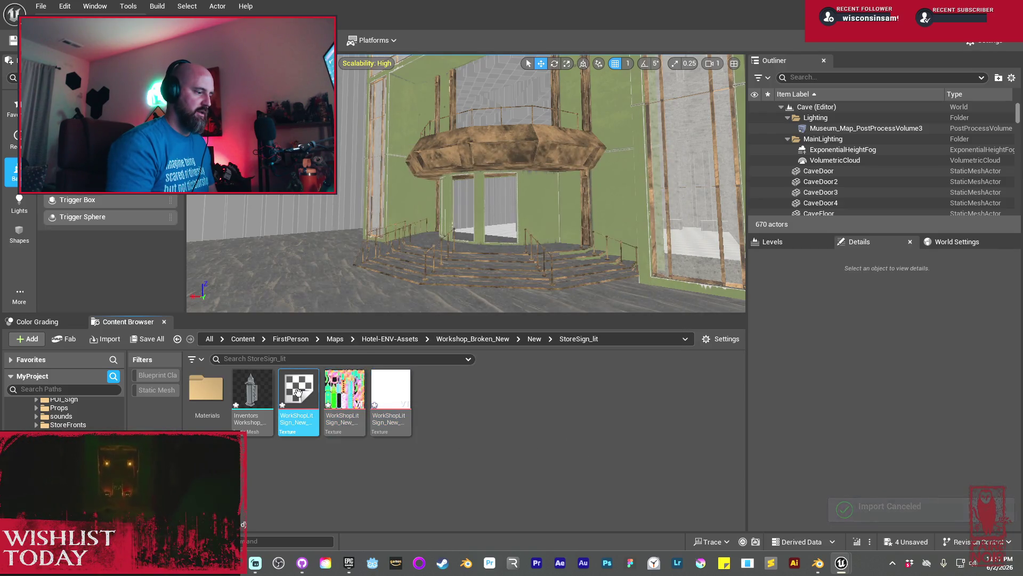
Review the diffuse sign texture's asset actions, reselecting the texture once
{"action": "right_click", "coordinate": [299, 393]}
{"action": "mouse_move", "coordinate": [373, 405]}
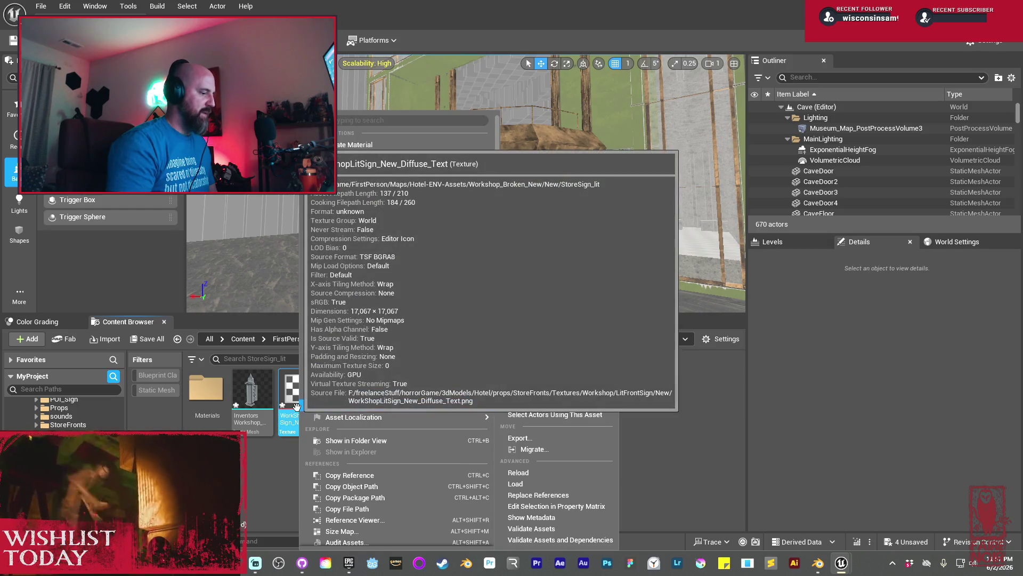
{"action": "key", "text": "Escape"}
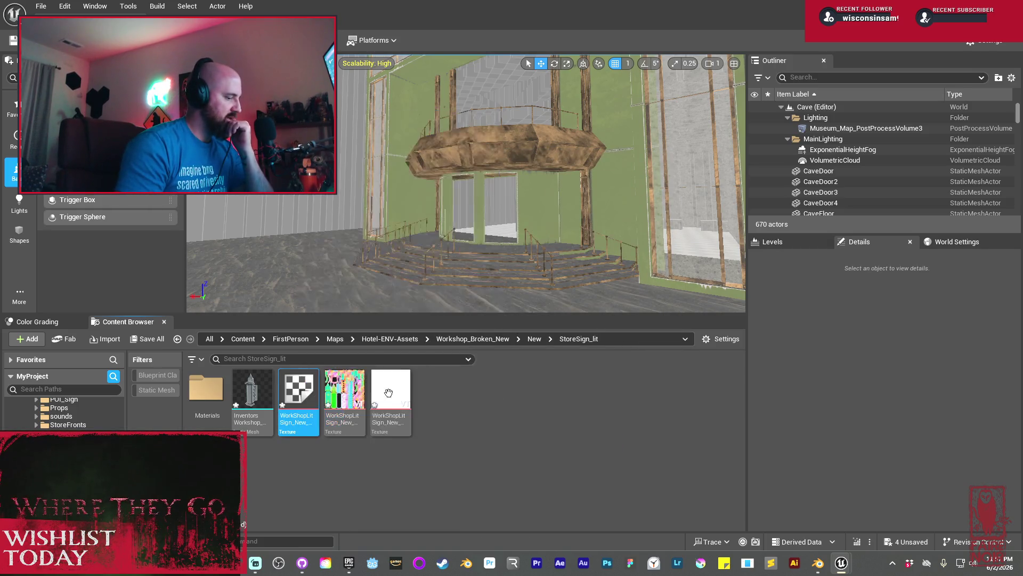
{"action": "left_click", "coordinate": [404, 463]}
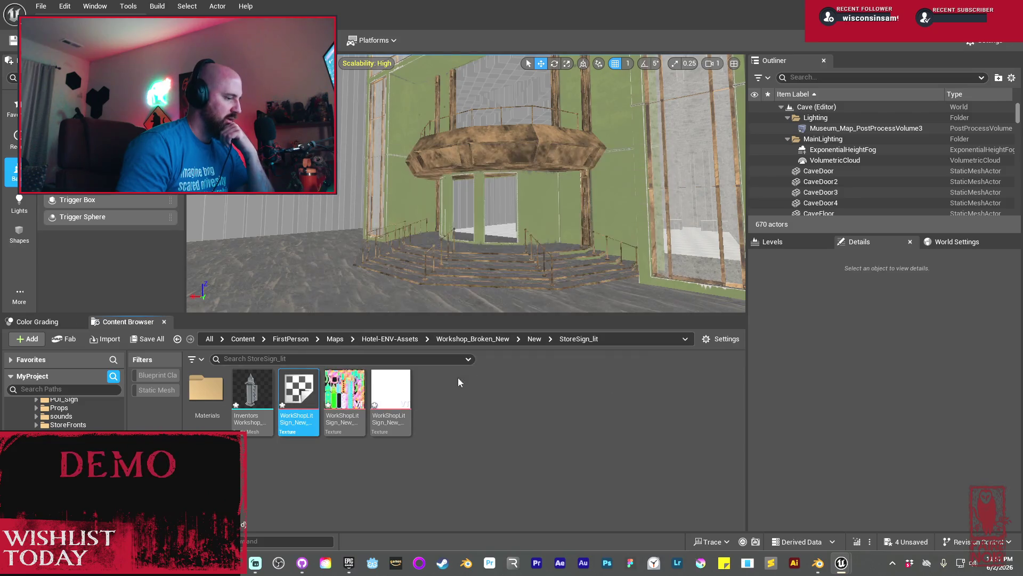
{"action": "left_click", "coordinate": [303, 418]}
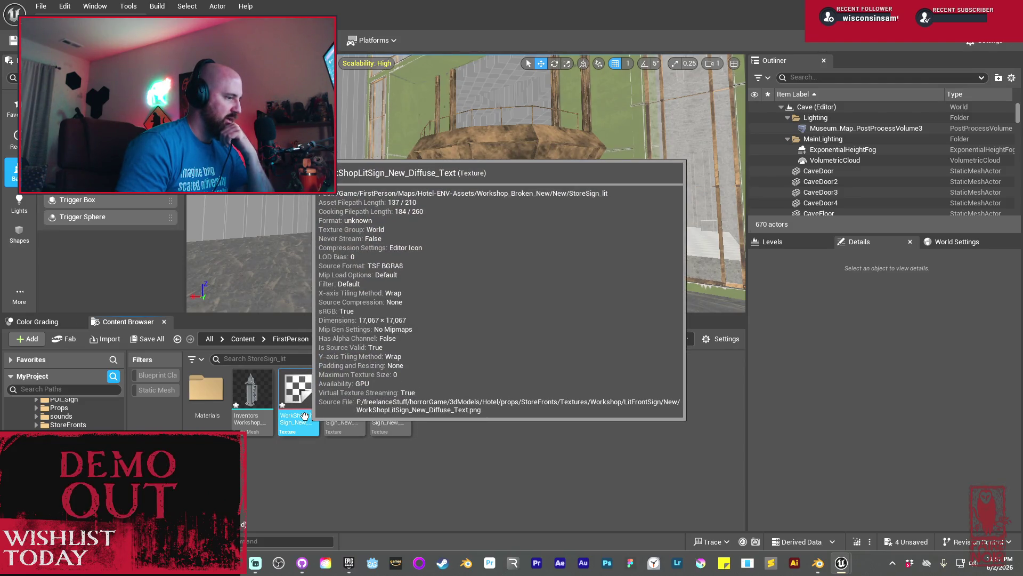
{"action": "right_click", "coordinate": [307, 421]}
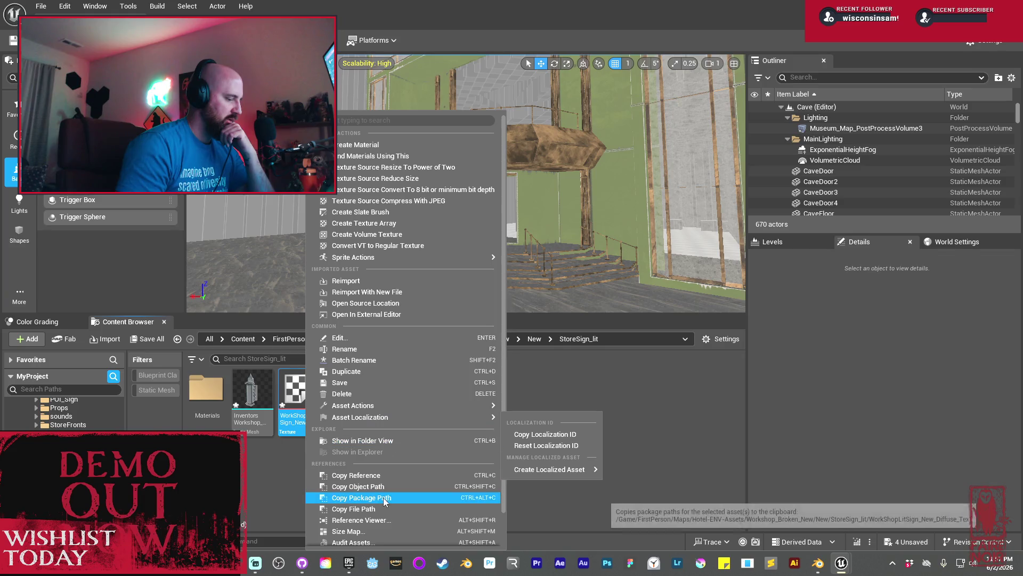
{"action": "key", "text": "Escape"}
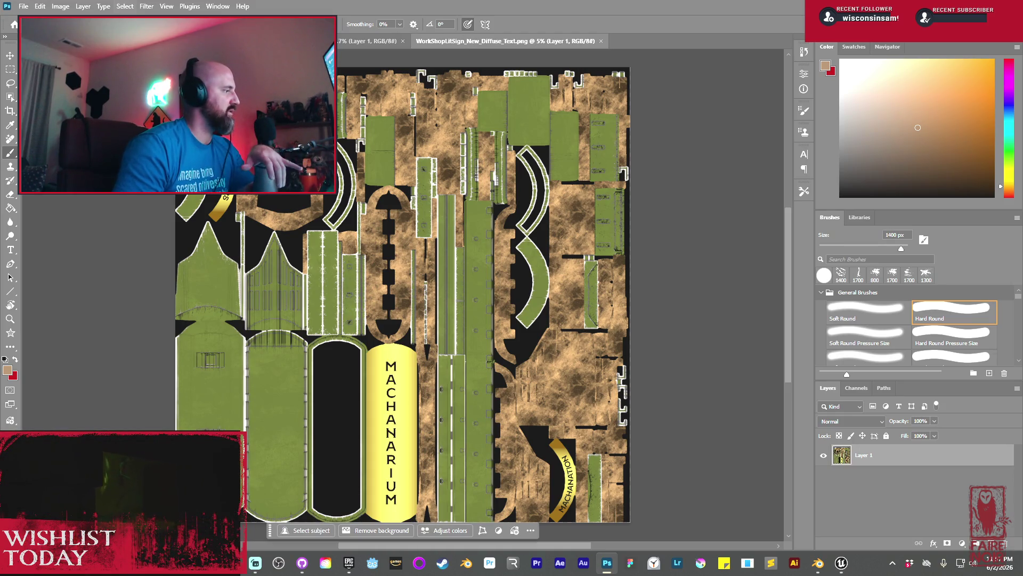
Resize the open sign texture to 4096 pixels in Image Size and save it
{"action": "left_click", "coordinate": [71, 7]}
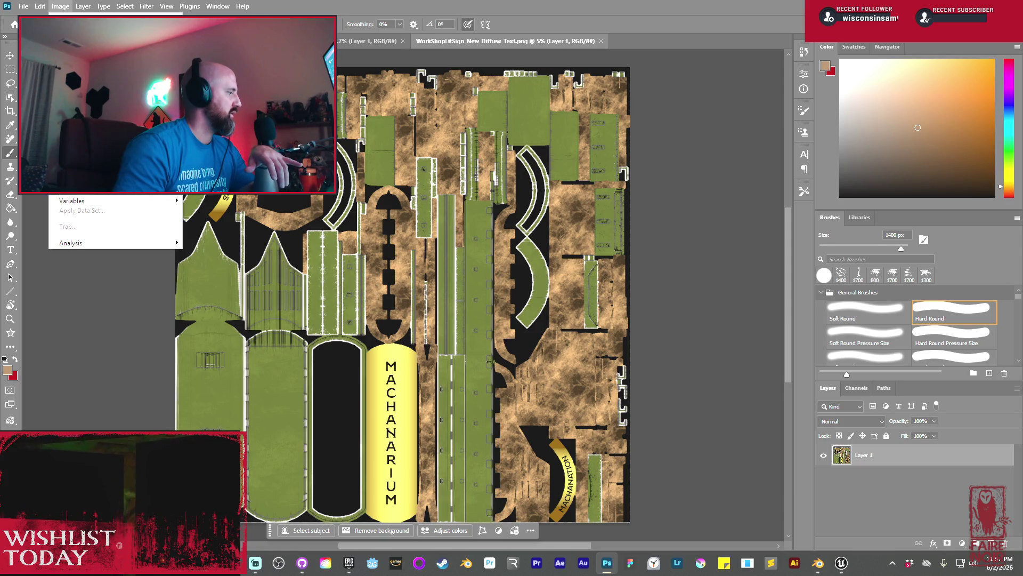
{"action": "key", "text": "ctrl+alt+i"}
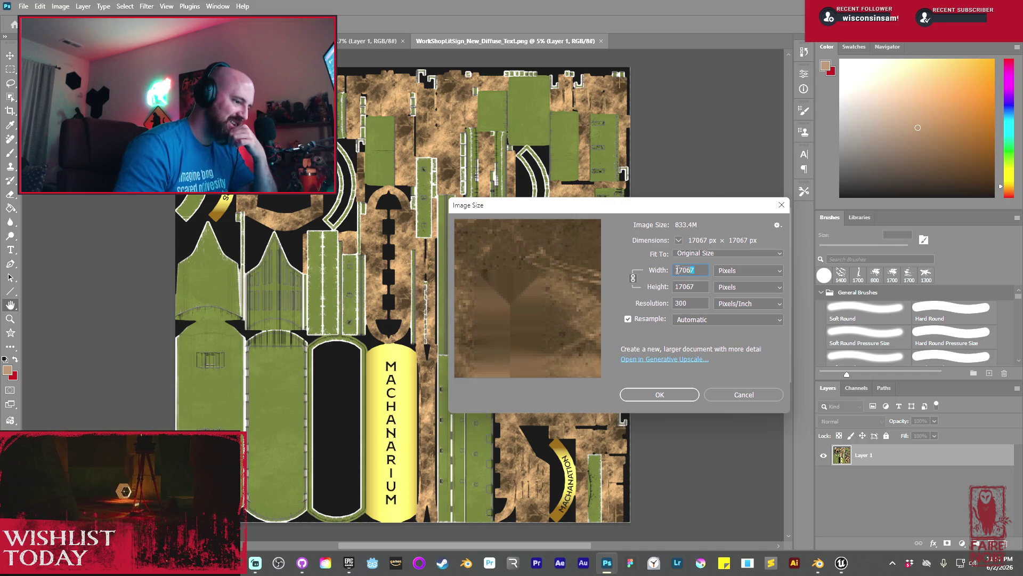
{"action": "type", "text": "4096"}
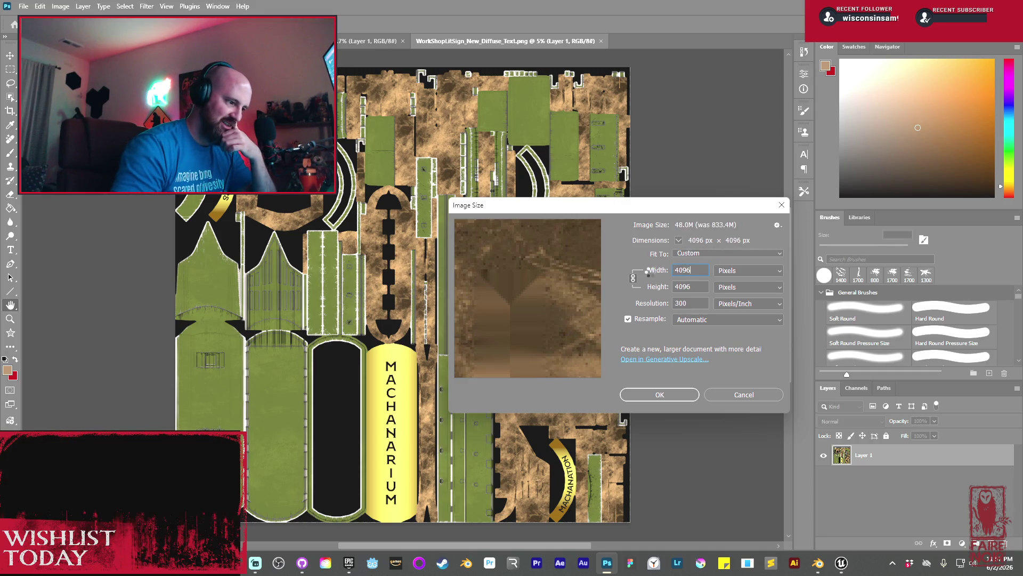
{"action": "key", "text": "Return"}
{"action": "key", "text": "b"}
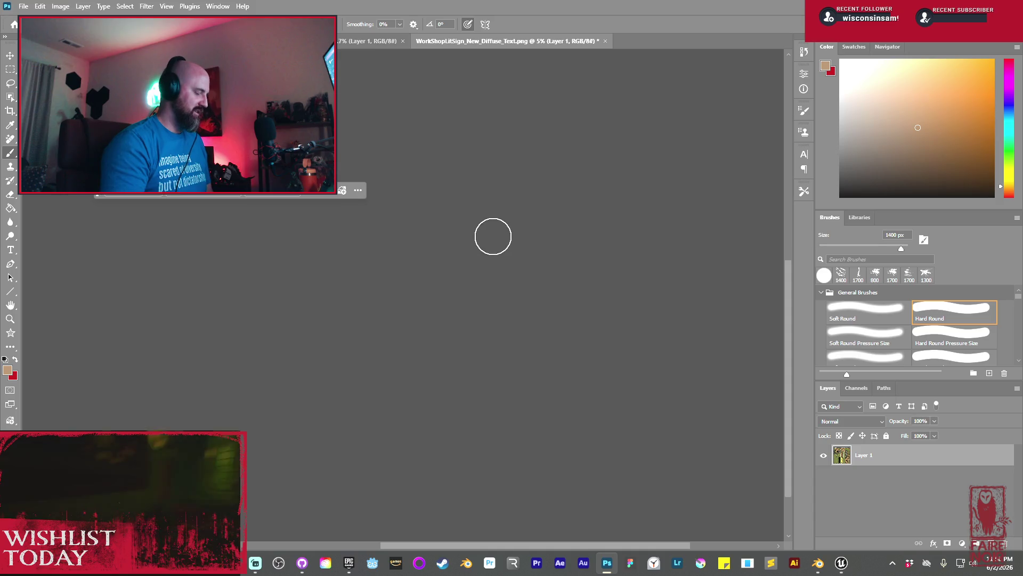
{"action": "key", "text": "ctrl+s"}
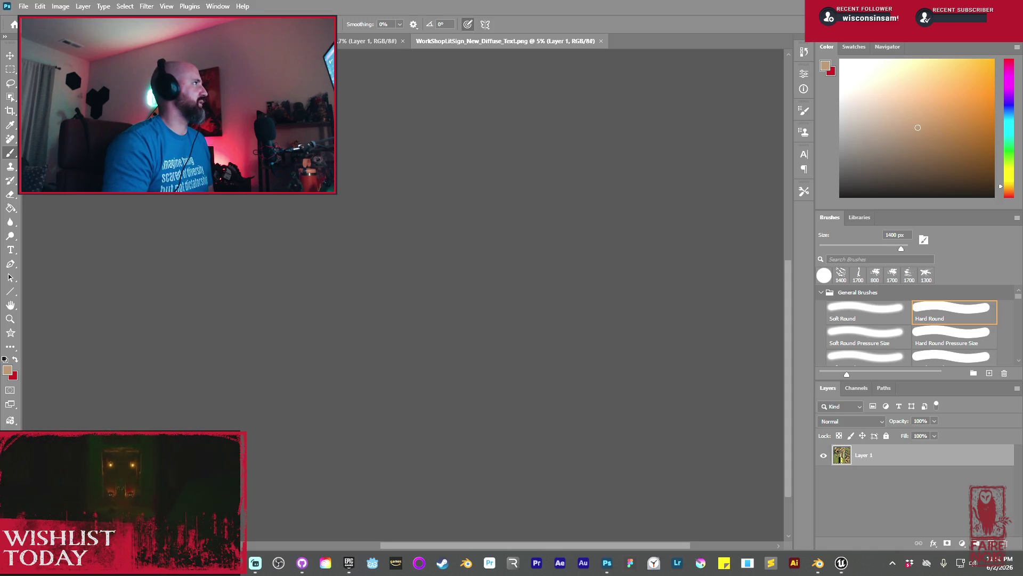
{"action": "key", "text": "alt+Tab"}
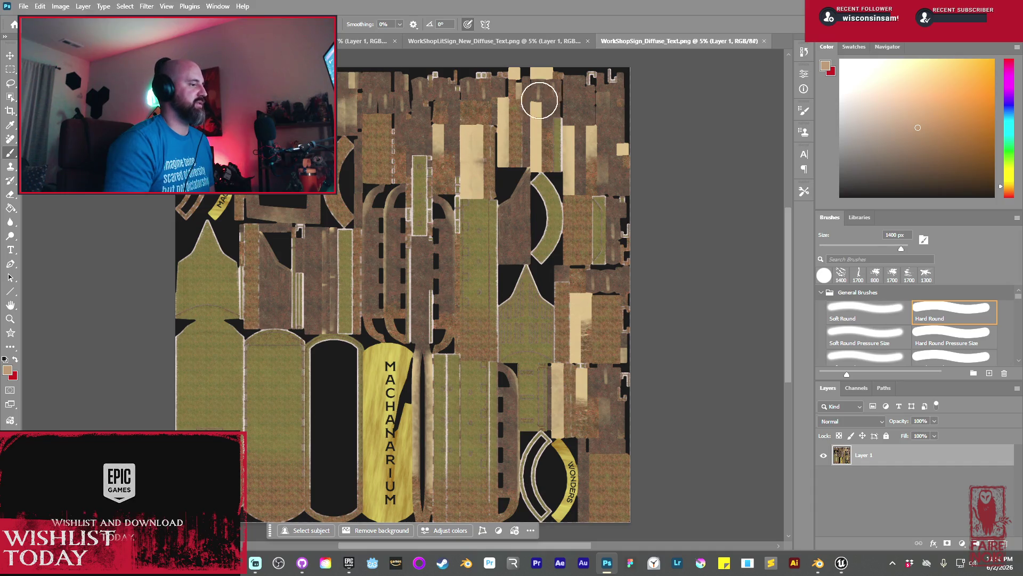
Resize WorkShopSign_Diffuse_Text.png to 4096 × 4096 pixels and save it
{"action": "left_click", "coordinate": [59, 6]}
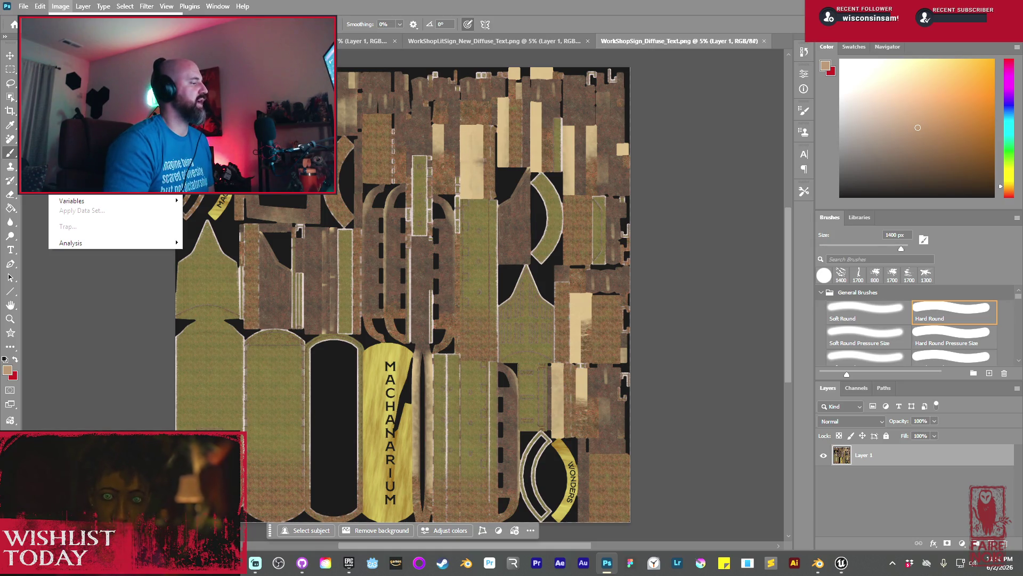
{"action": "left_click", "coordinate": [80, 98]}
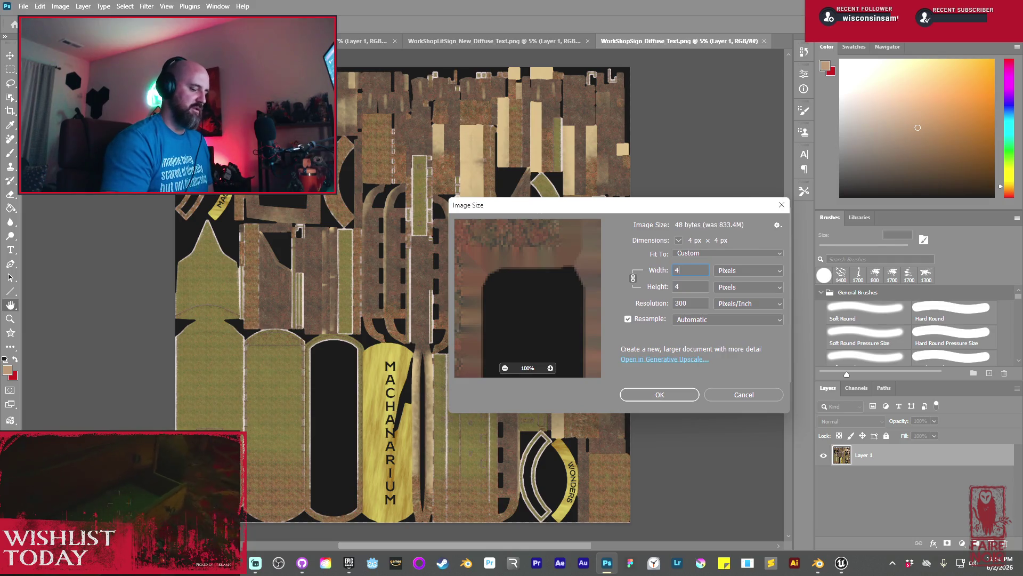
{"action": "type", "text": "4096"}
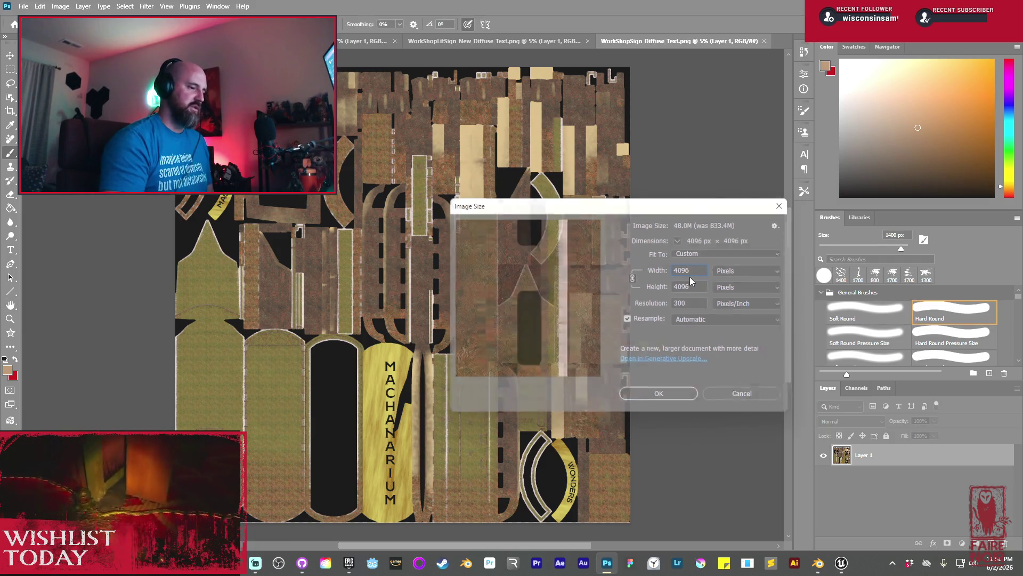
{"action": "key", "text": "Return"}
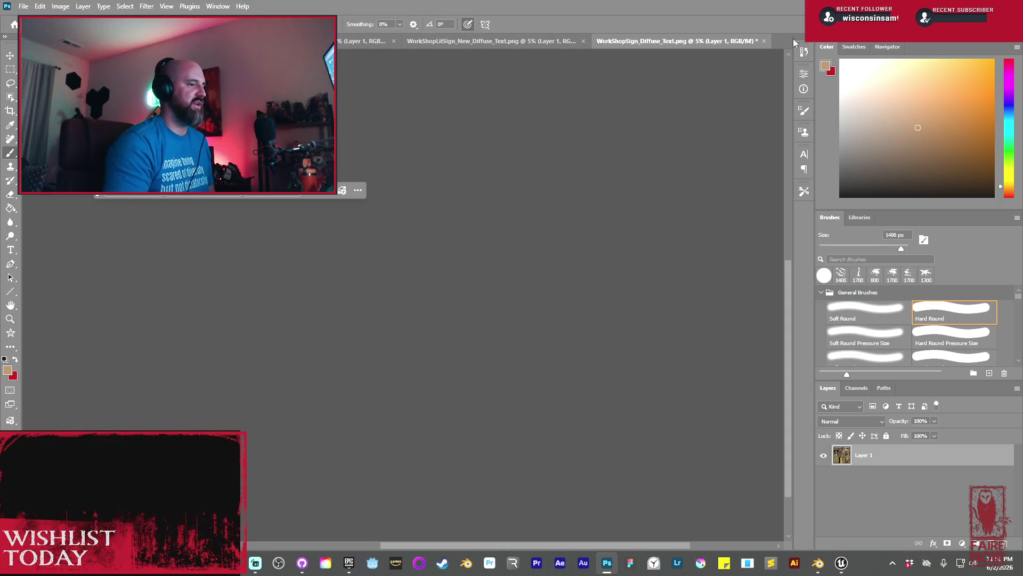
{"action": "key", "text": "ctrl+s"}
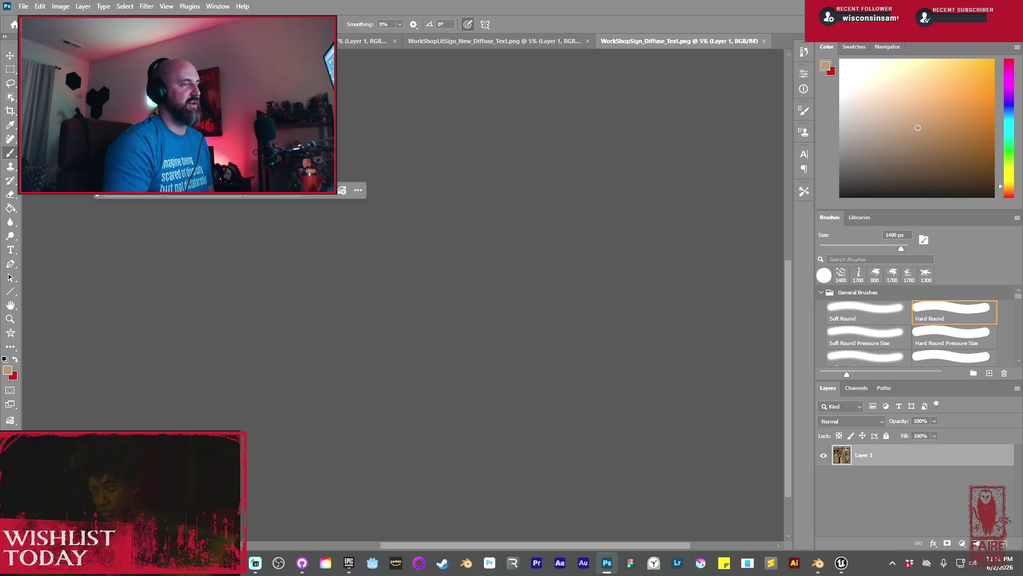
{"action": "key", "text": "alt+Tab"}
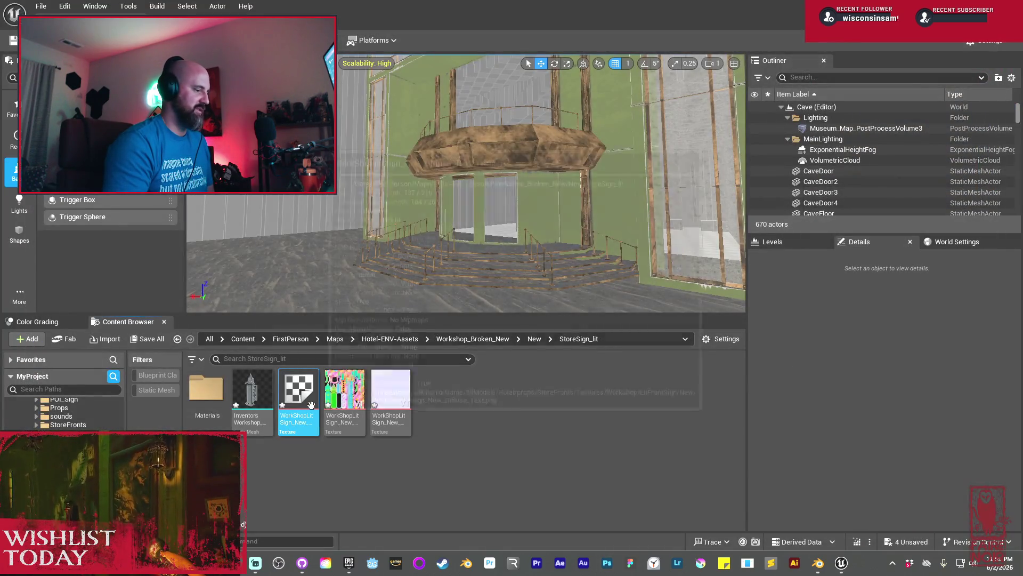
{"action": "right_click", "coordinate": [311, 405]}
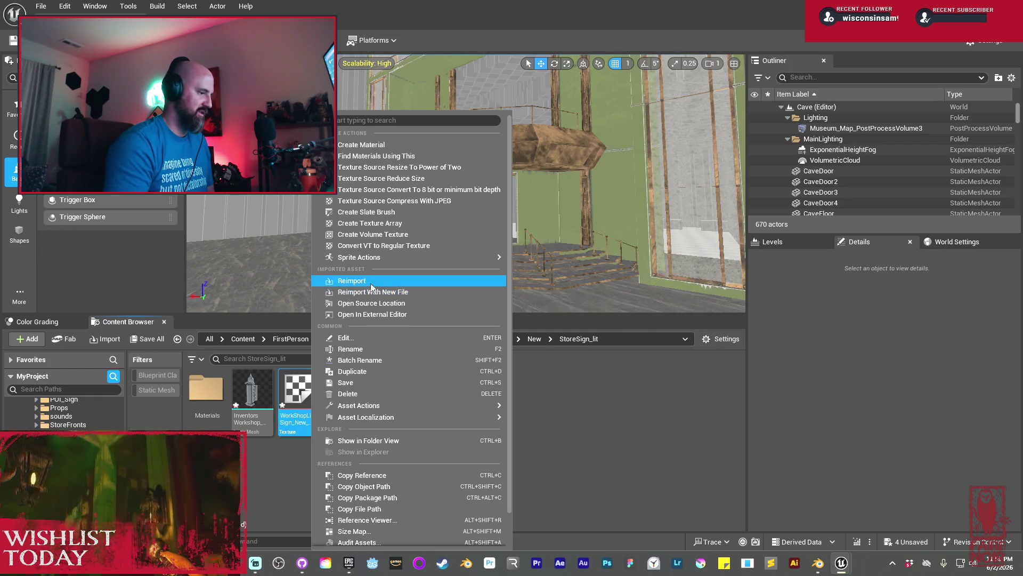
{"action": "left_click", "coordinate": [370, 280]}
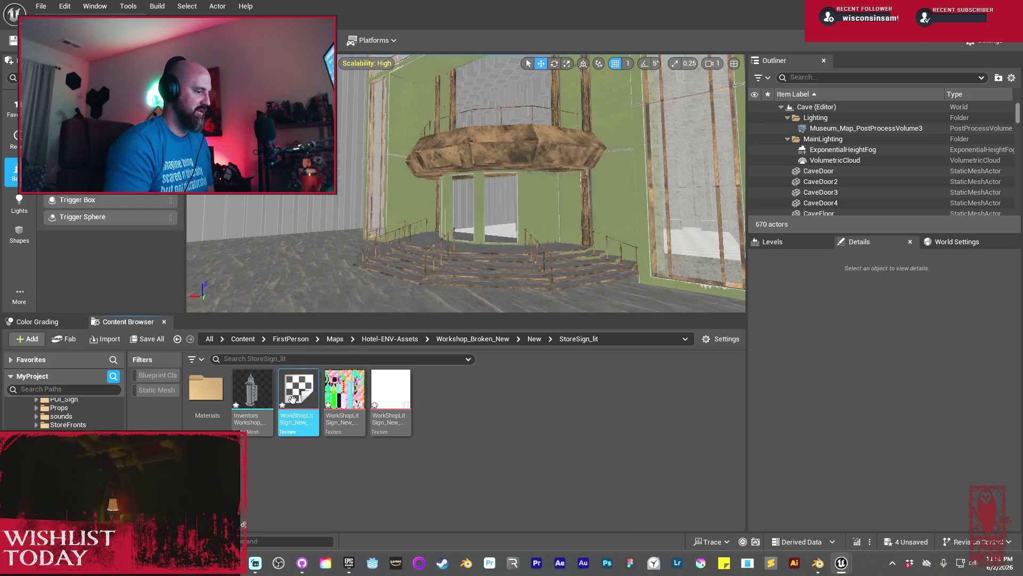
{"action": "right_click", "coordinate": [298, 400]}
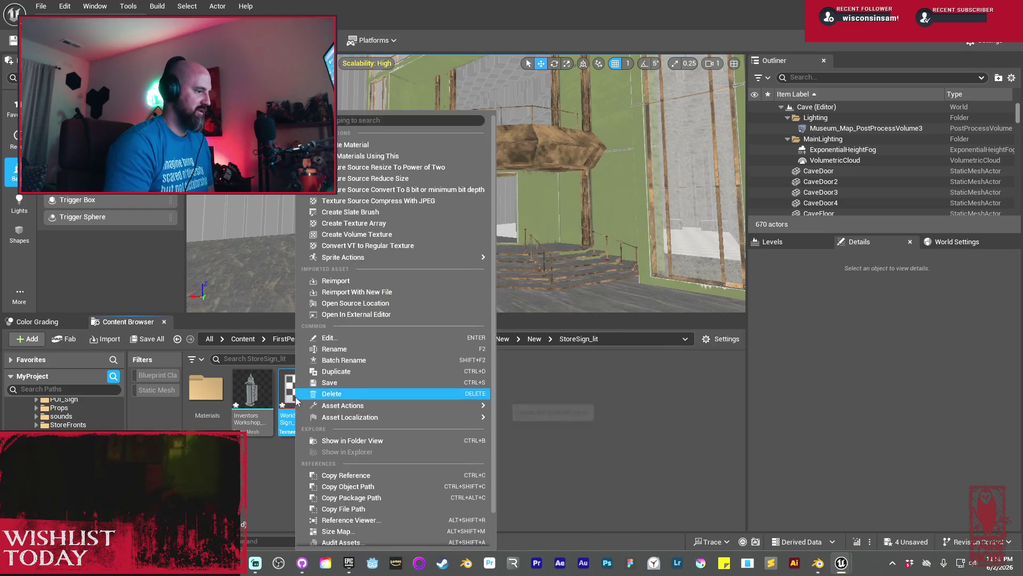
{"action": "left_click", "coordinate": [356, 291]}
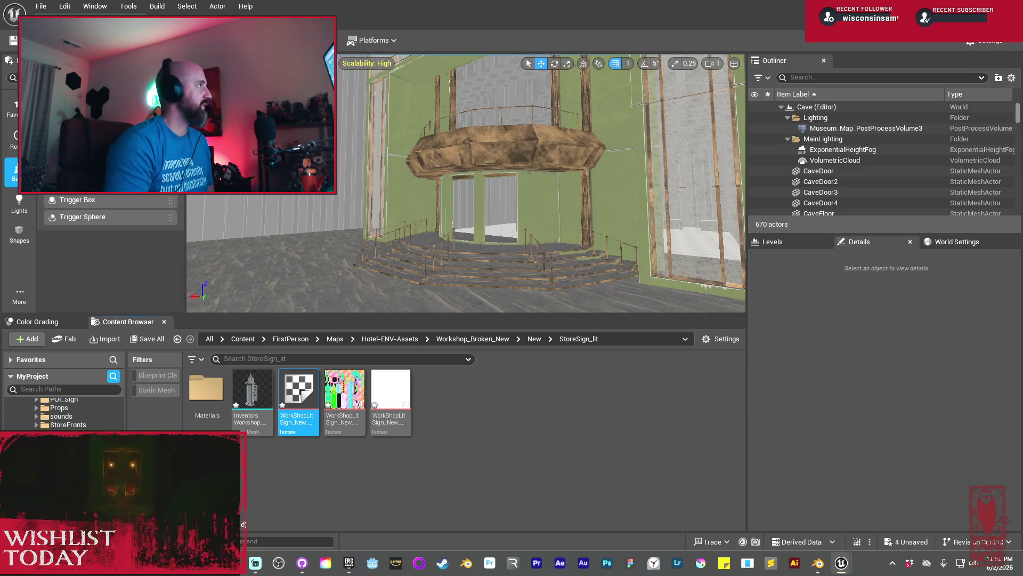
{"action": "left_click", "coordinate": [465, 423]}
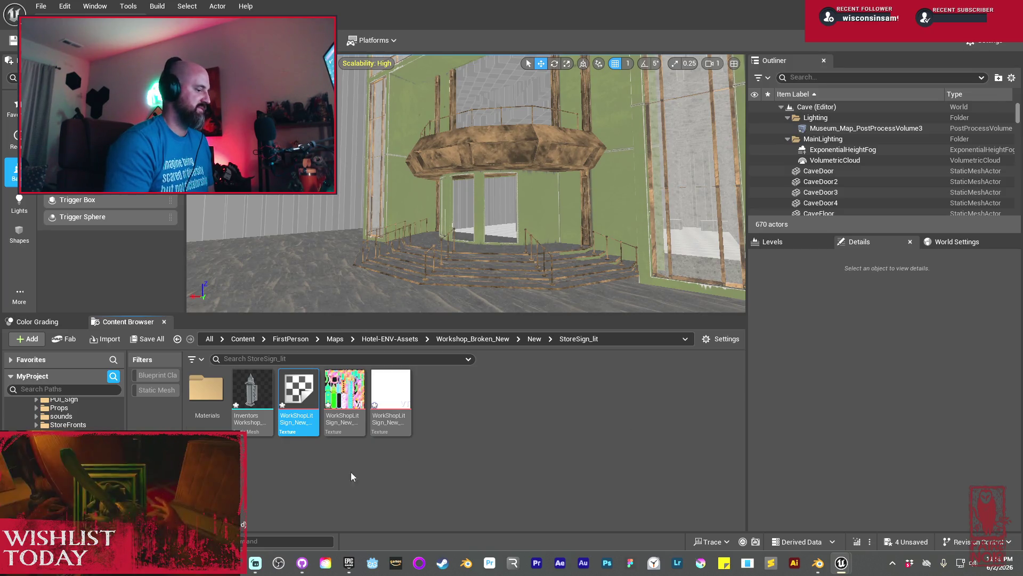
Save all four modified sign assets and inspect the checker texture's context menu
{"action": "left_click", "coordinate": [151, 339]}
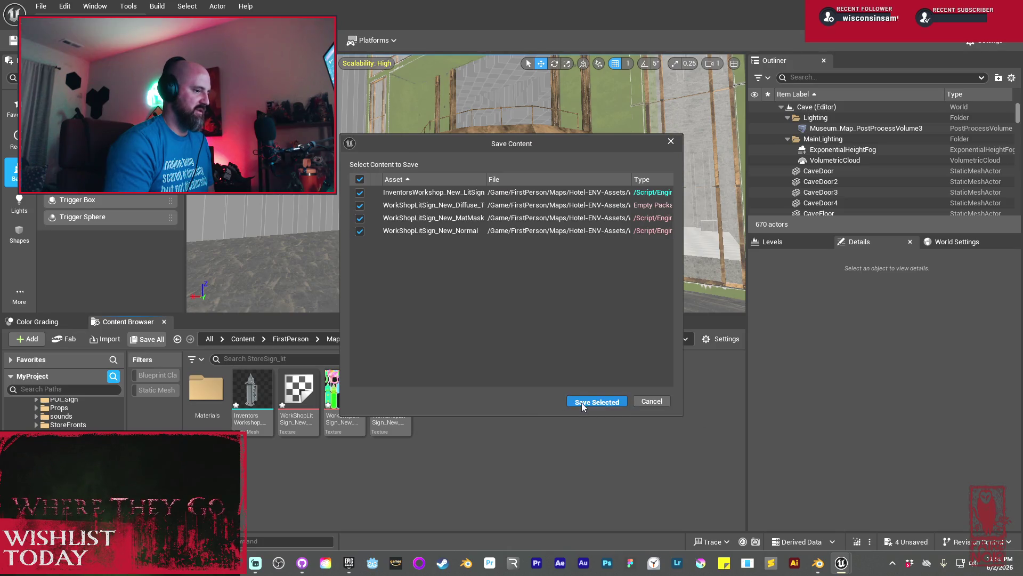
{"action": "left_click", "coordinate": [581, 401]}
{"action": "left_click", "coordinate": [299, 399]}
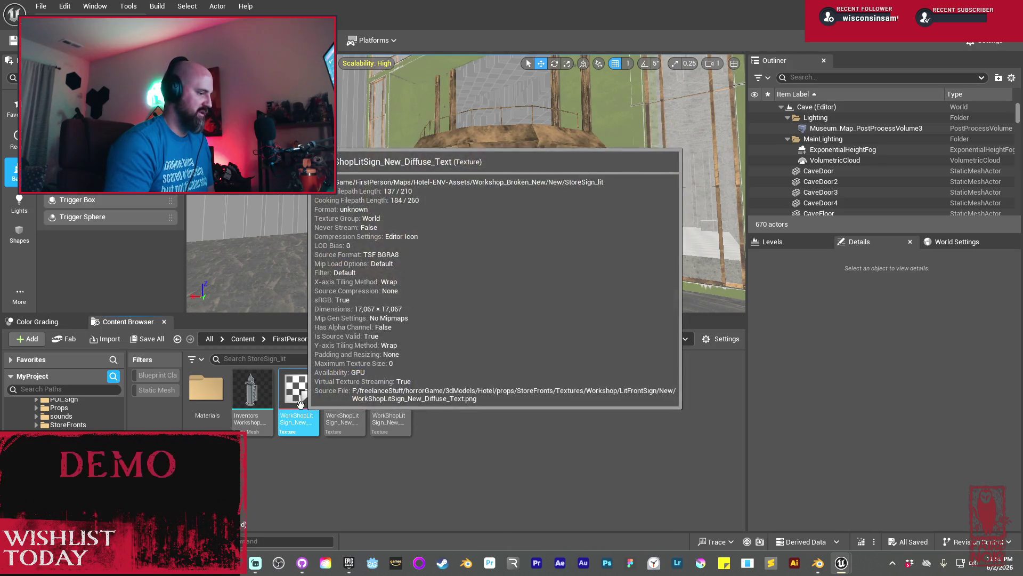
{"action": "right_click", "coordinate": [302, 405]}
{"action": "mouse_move", "coordinate": [302, 405]}
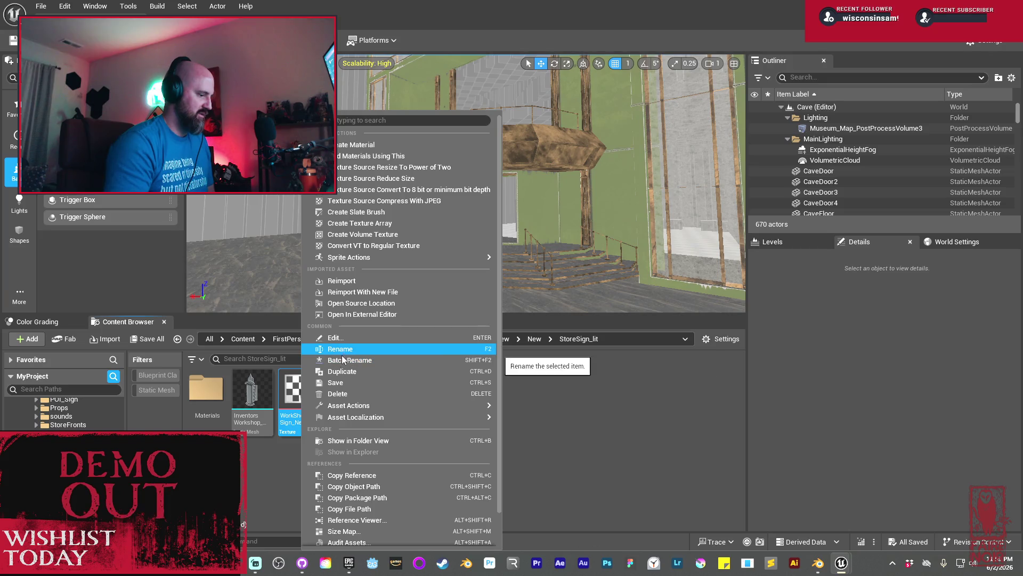
{"action": "left_click", "coordinate": [462, 452]}
{"action": "left_click", "coordinate": [411, 454]}
Choose Reimport With New File for the checker sign diffuse texture
{"action": "left_click", "coordinate": [305, 416]}
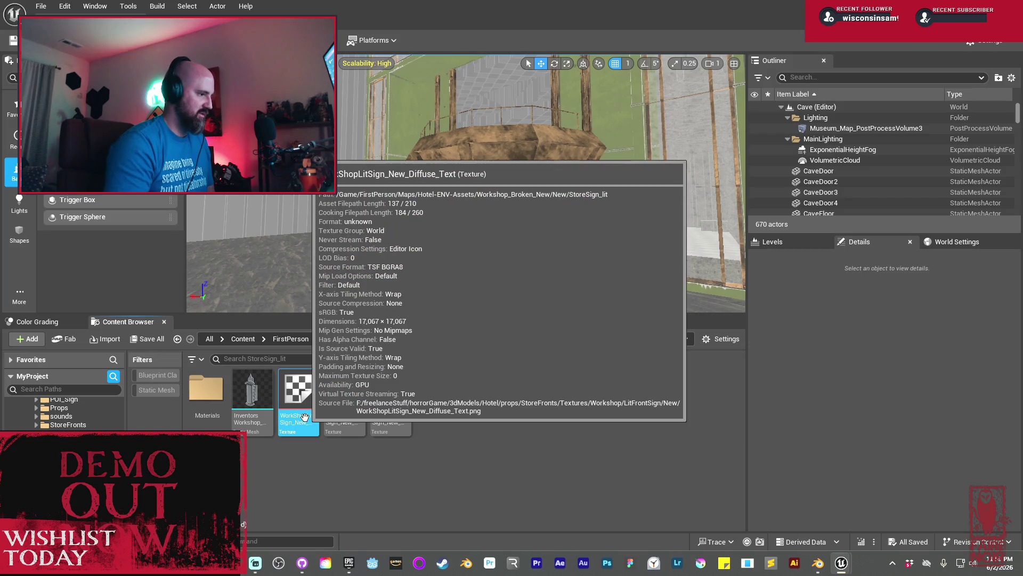
{"action": "right_click", "coordinate": [304, 417]}
{"action": "mouse_move", "coordinate": [306, 421]}
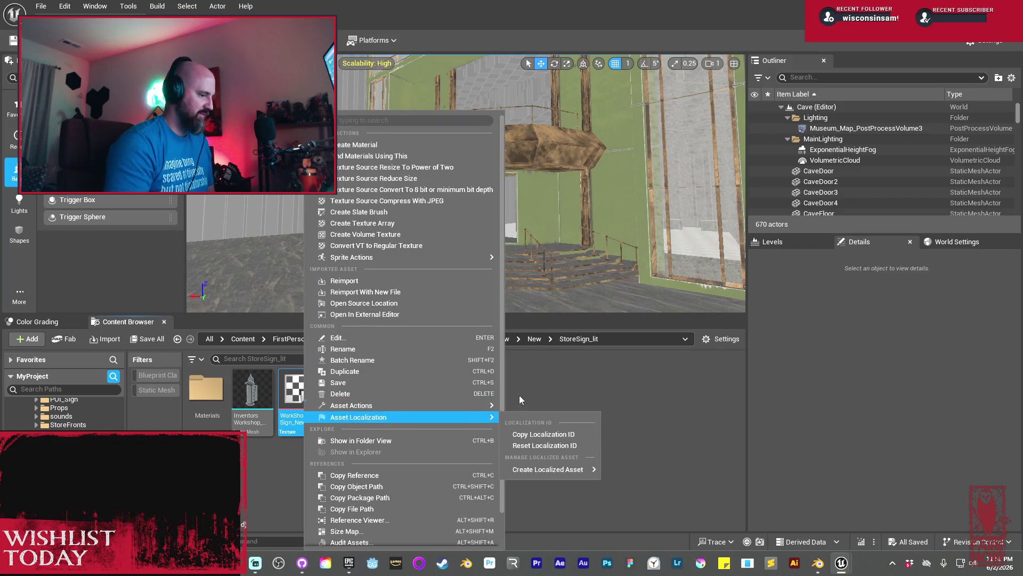
{"action": "left_click", "coordinate": [294, 405]}
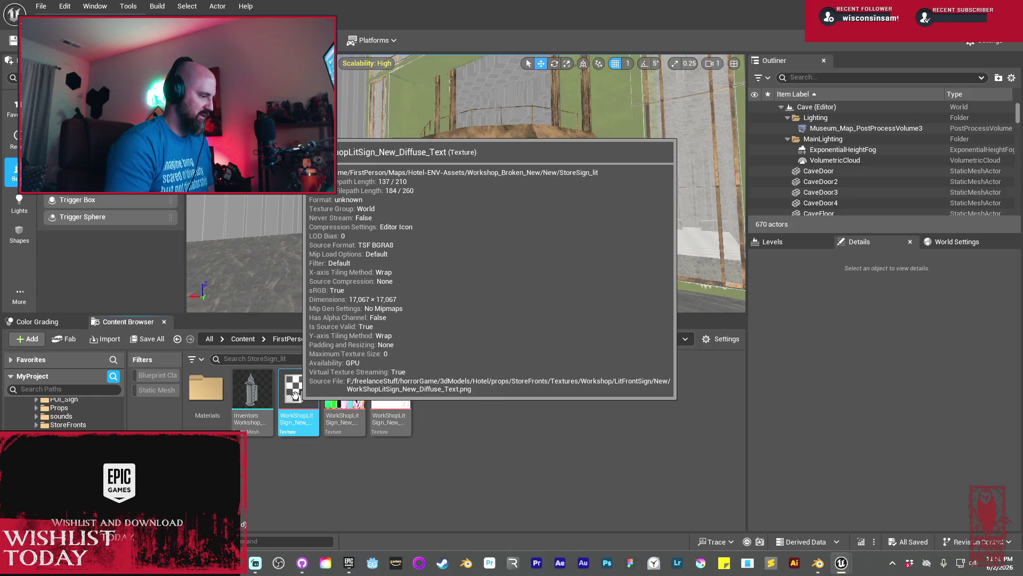
{"action": "right_click", "coordinate": [295, 395]}
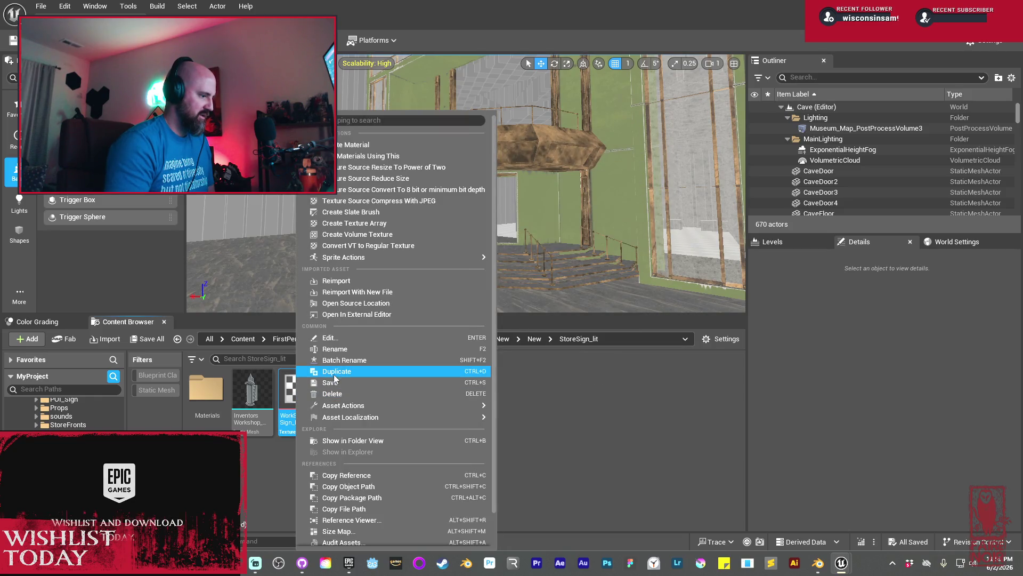
{"action": "left_click", "coordinate": [294, 404]}
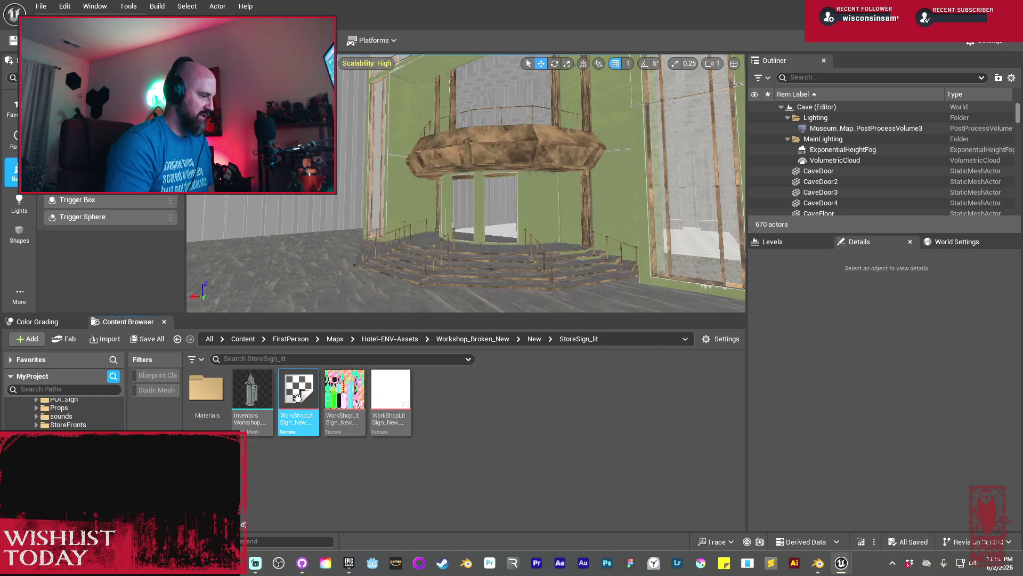
{"action": "right_click", "coordinate": [300, 401]}
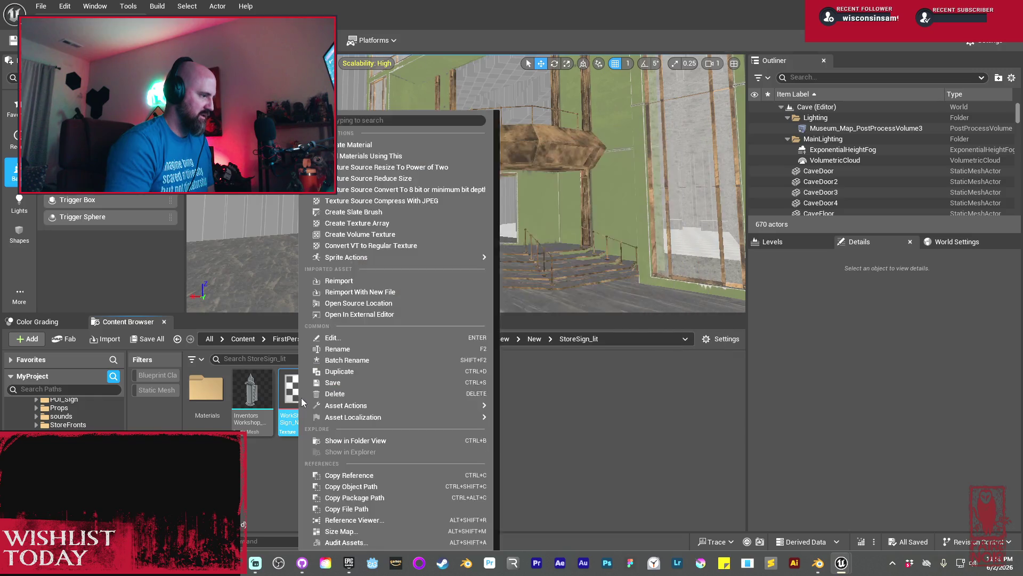
{"action": "left_click", "coordinate": [363, 295]}
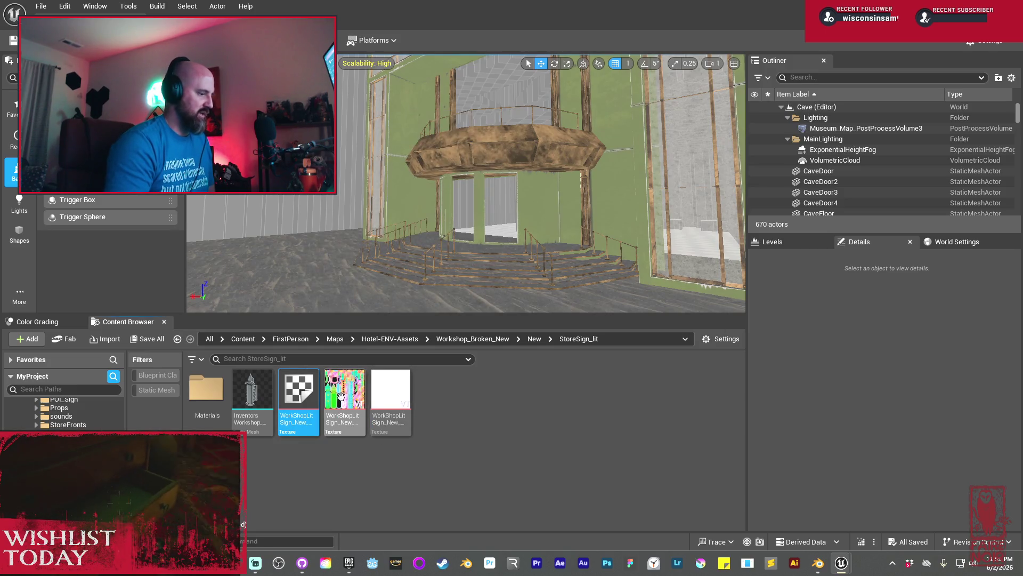
Load the resized sign PNG into the diffuse texture, replacing the checker placeholder
{"action": "mouse_move", "coordinate": [294, 391]}
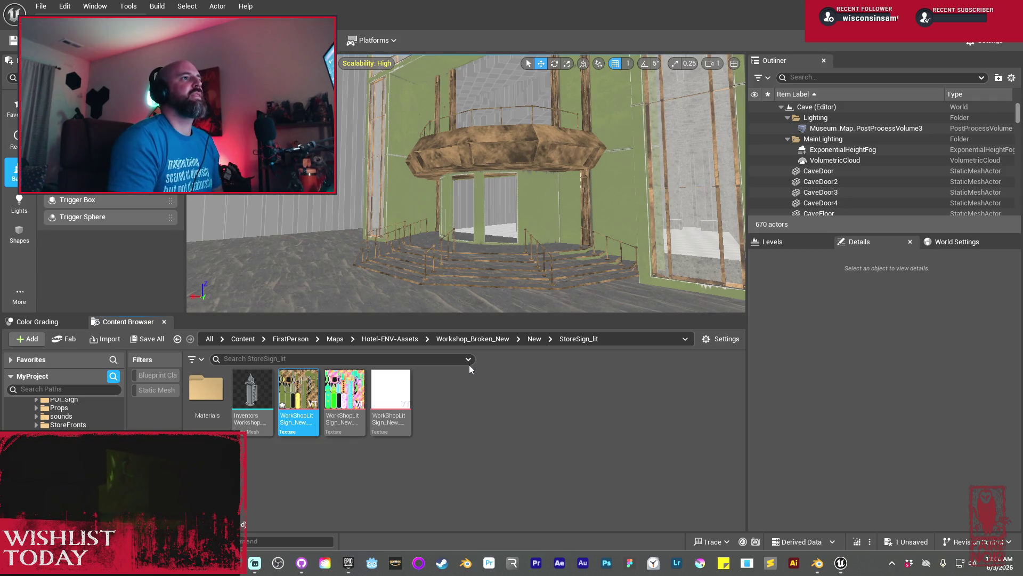
{"action": "right_click", "coordinate": [466, 409]}
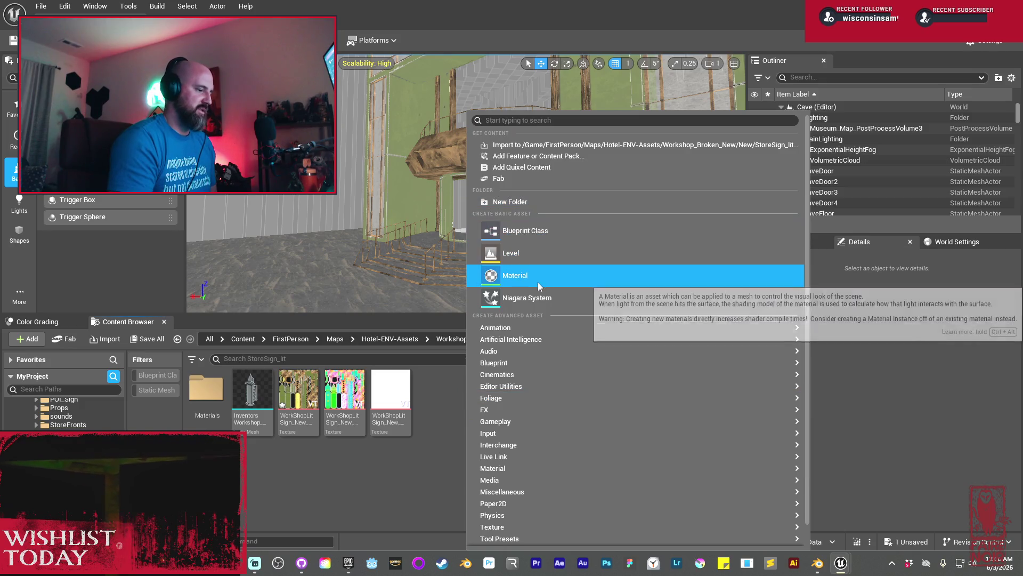
{"action": "left_click", "coordinate": [536, 277]}
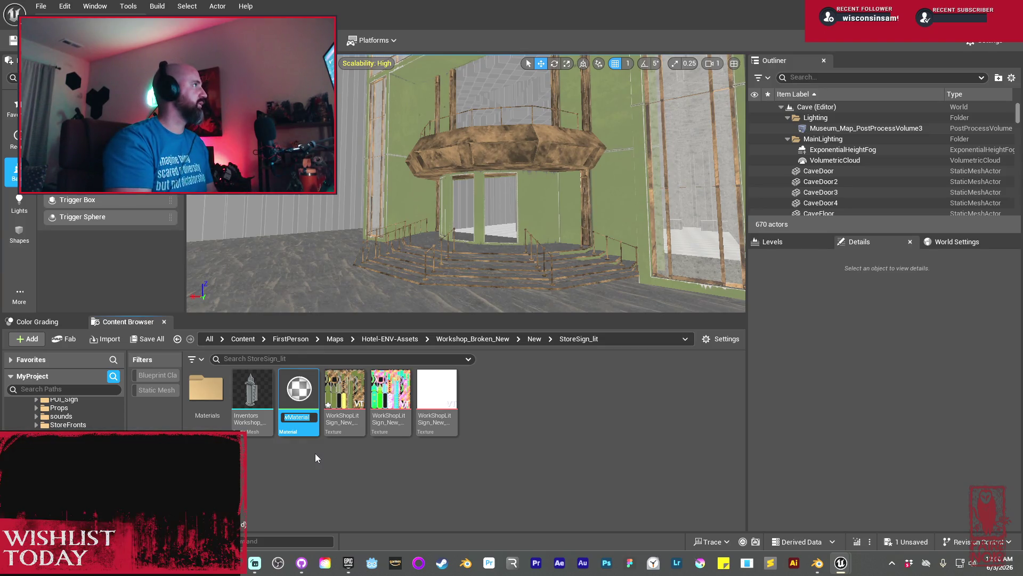
{"action": "type", "text": "WorkS"}
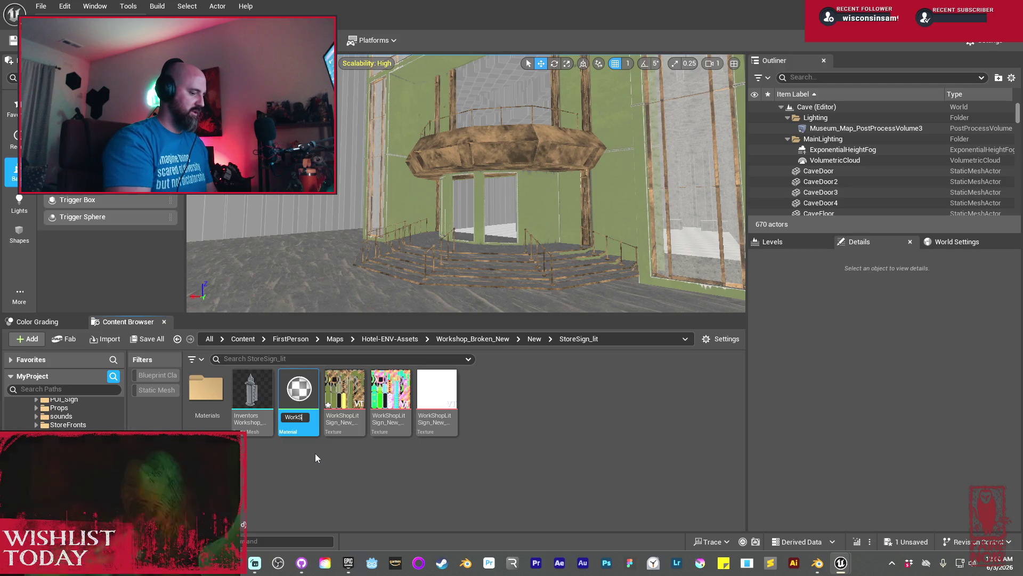
{"action": "type", "text": "hopLit"}
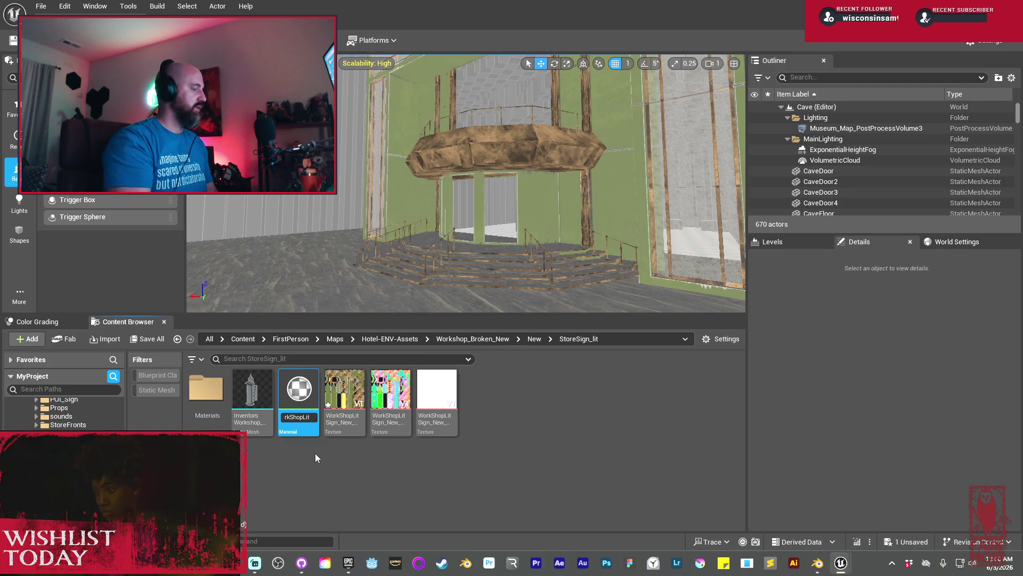
{"action": "type", "text": "Sign_NEW-"}
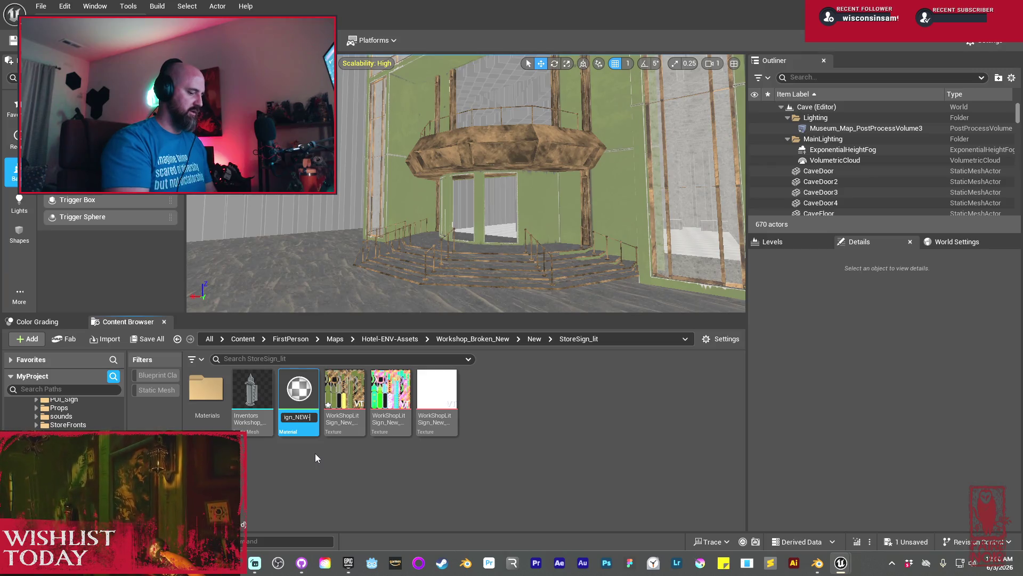
{"action": "key", "text": "BackSpace"}
{"action": "key", "text": "Return"}
{"action": "right_click", "coordinate": [304, 397]}
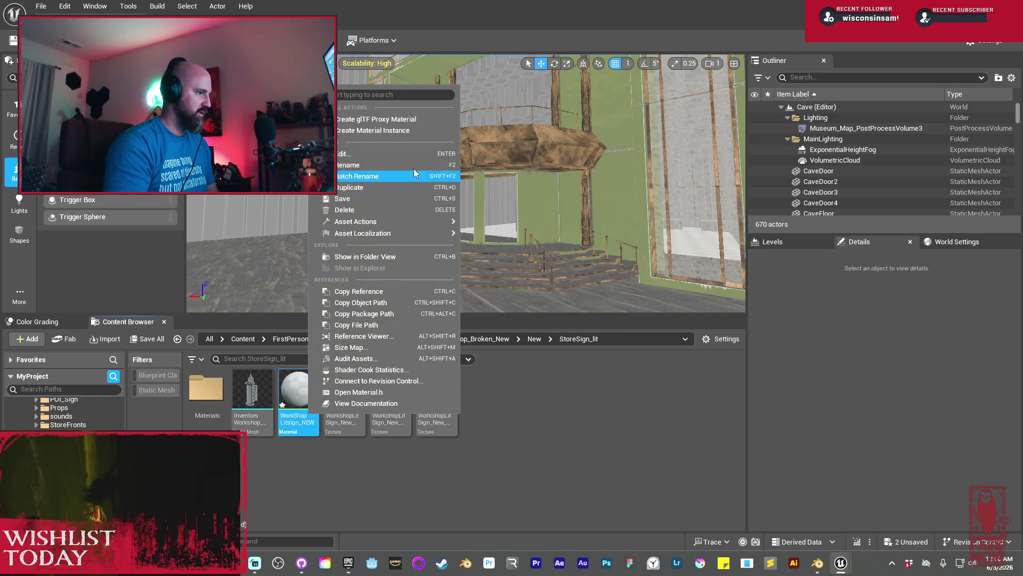
{"action": "left_click", "coordinate": [400, 132]}
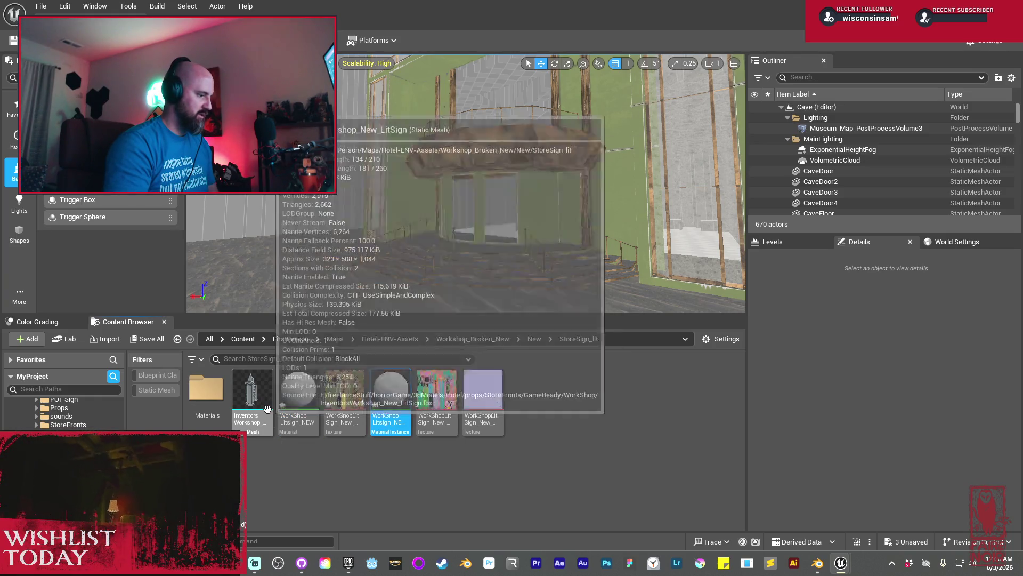
{"action": "left_click", "coordinate": [268, 409]}
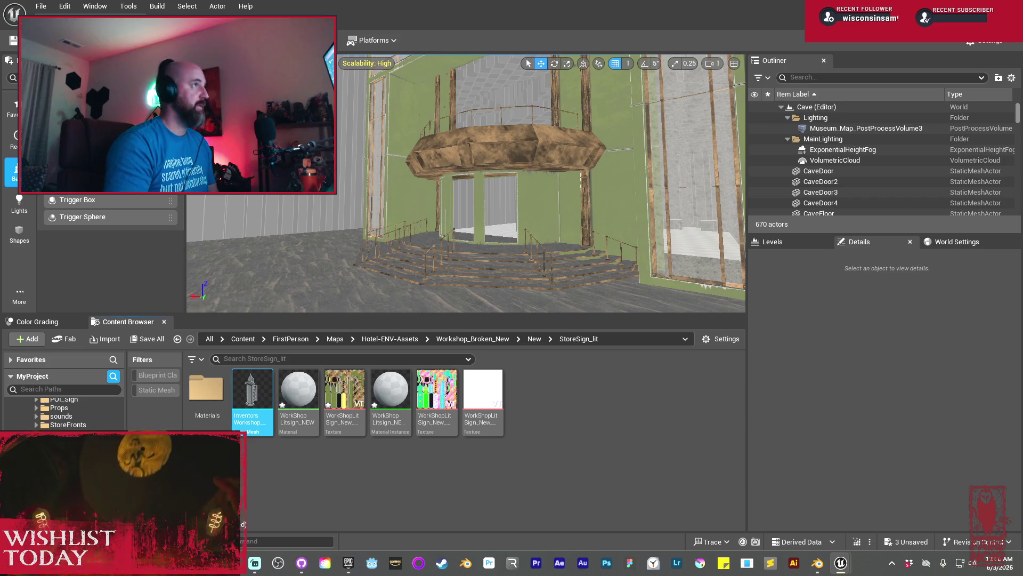
{"action": "left_click", "coordinate": [390, 394]}
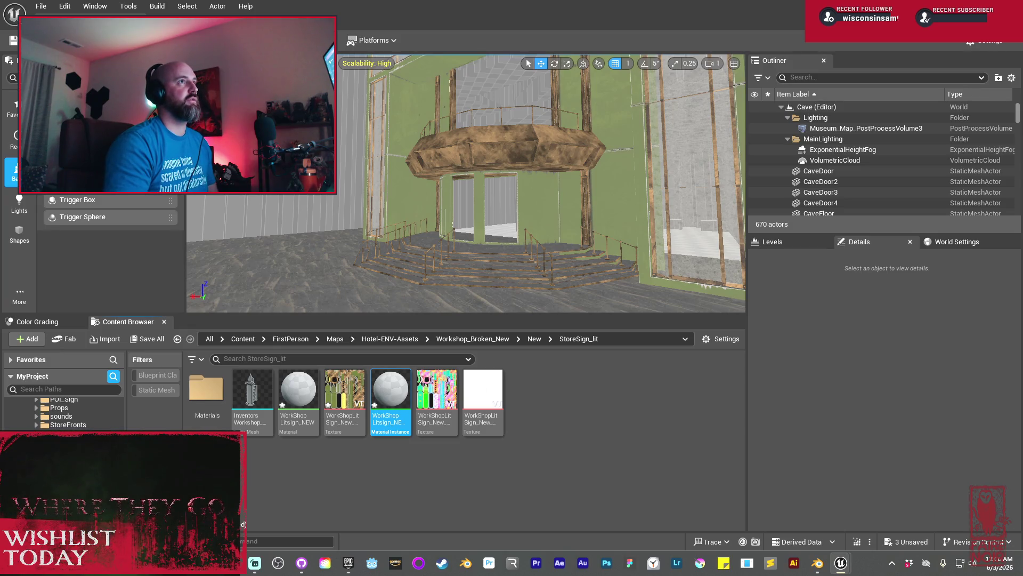
{"action": "mouse_move", "coordinate": [390, 394]}
{"action": "left_mouse_down"}
{"action": "mouse_move", "coordinate": [613, 437]}
{"action": "mouse_move", "coordinate": [565, 421]}
{"action": "mouse_move", "coordinate": [541, 427]}
{"action": "left_mouse_up"}
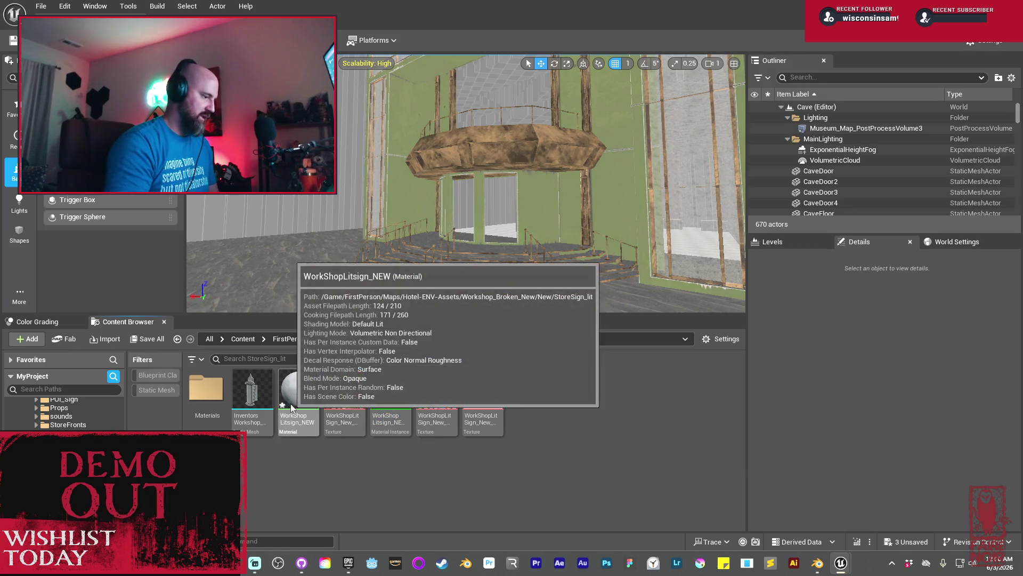
Create a material instance of WorkShopLitsign_NEW named WorkShopLitsign_NEW_Glow
{"action": "right_click", "coordinate": [299, 394]}
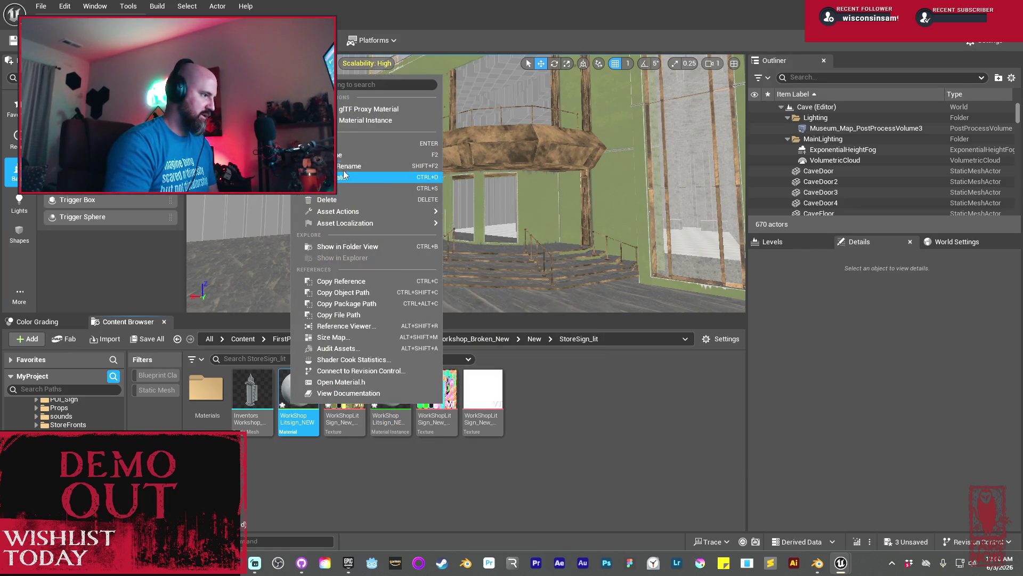
{"action": "left_click", "coordinate": [349, 120]}
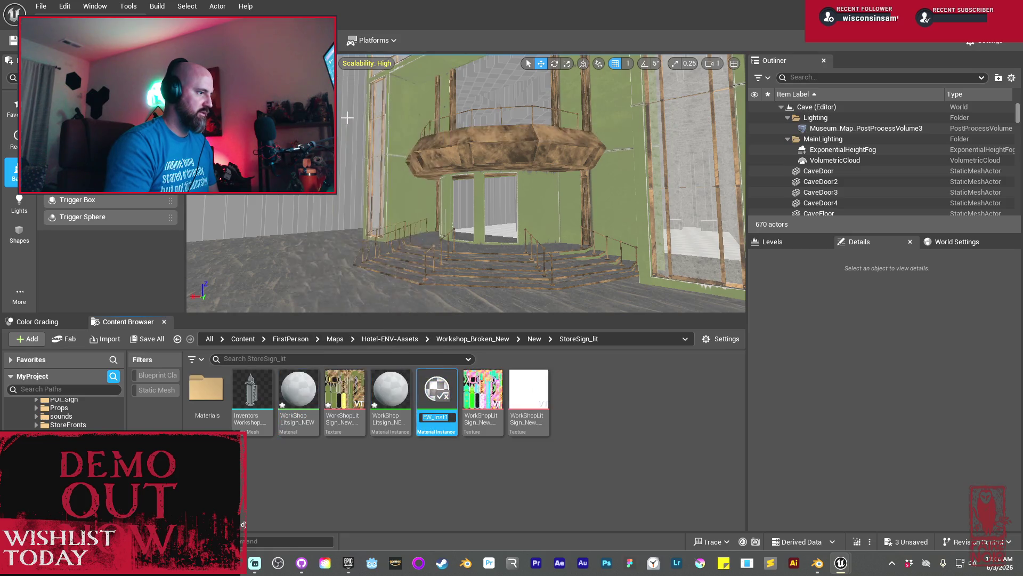
{"action": "key", "text": "BackSpace"}
{"action": "key", "text": "BackSpace"}
{"action": "key", "text": "BackSpace"}
{"action": "type", "text": "Glo"}
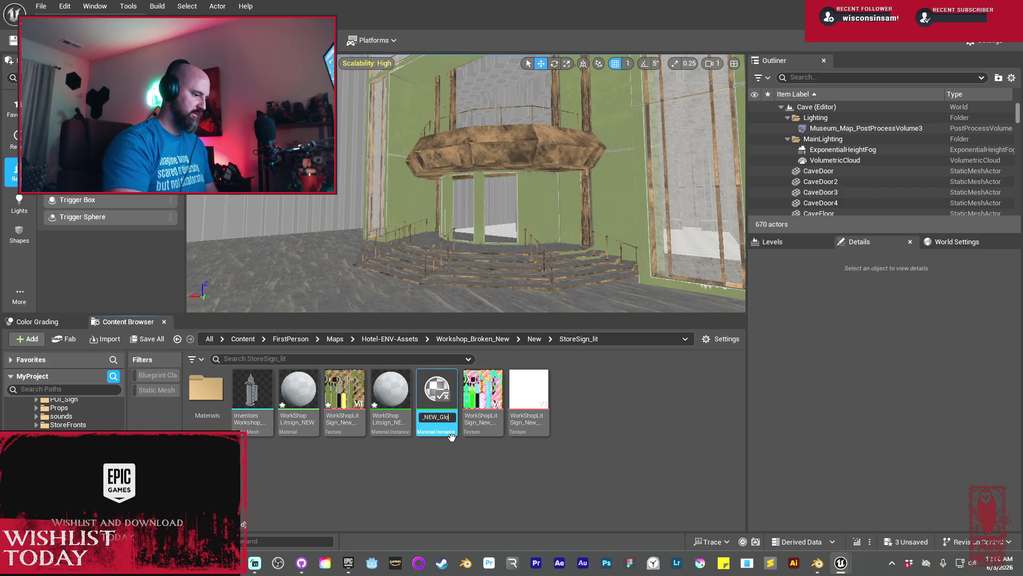
{"action": "type", "text": "w"}
{"action": "key", "text": "Return"}
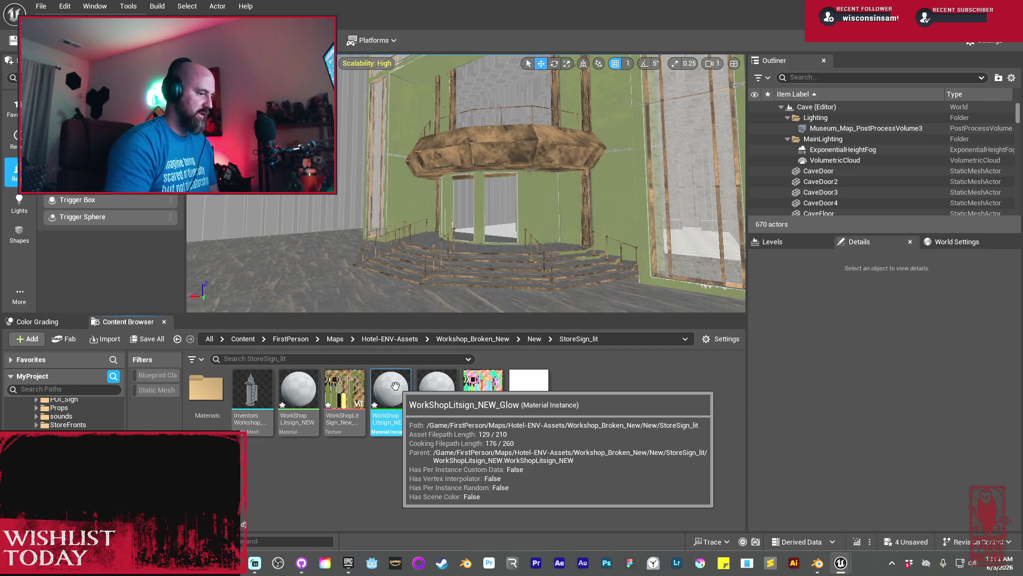
Create a second material instance from the Glow instance, keeping its default name
{"action": "right_click", "coordinate": [394, 386]}
{"action": "left_click", "coordinate": [469, 49]}
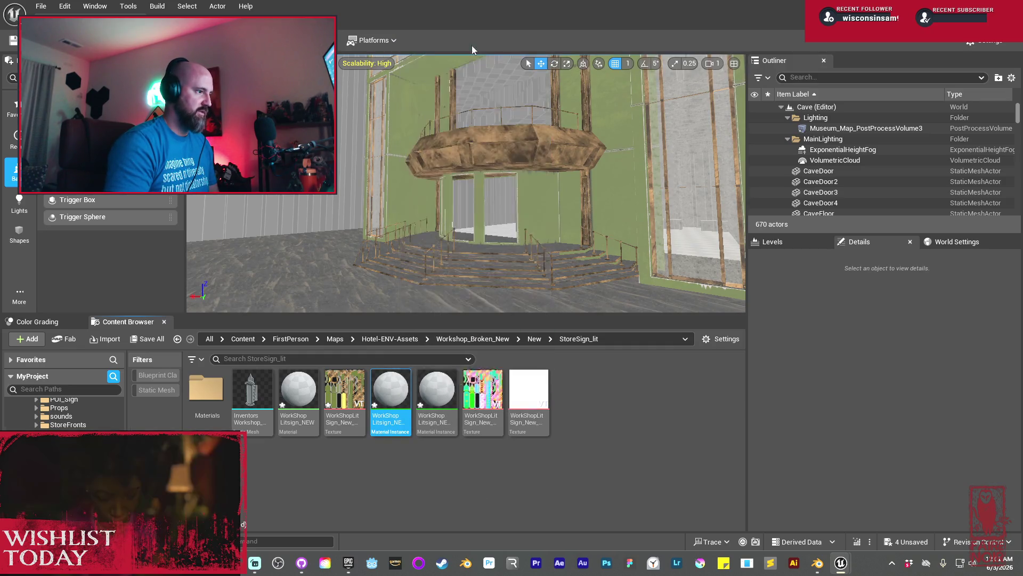
{"action": "key", "text": "Return"}
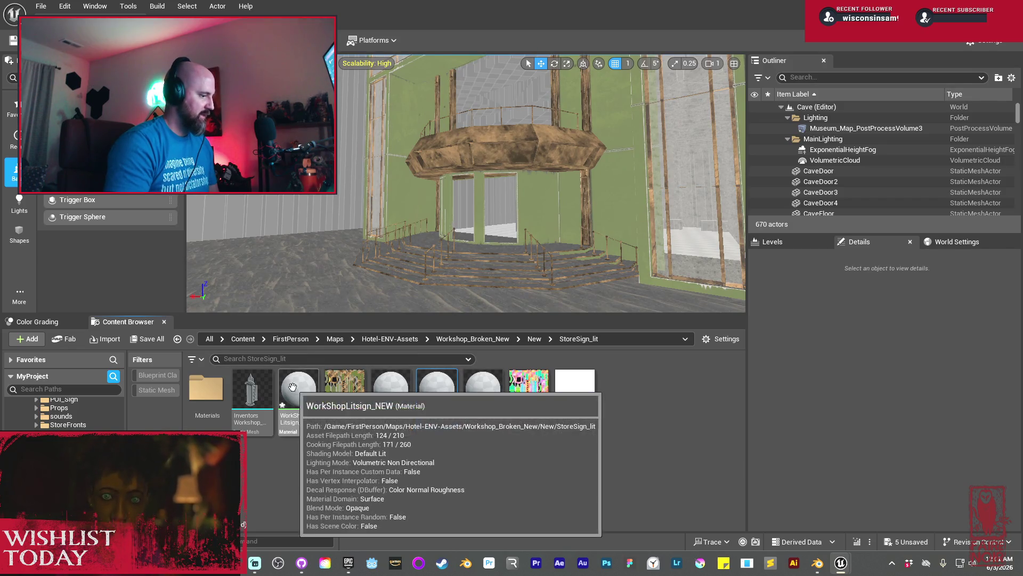
Select the three sign textures and open the WorkShopLitsign_NEW material for editing
{"action": "left_click", "coordinate": [344, 392]}
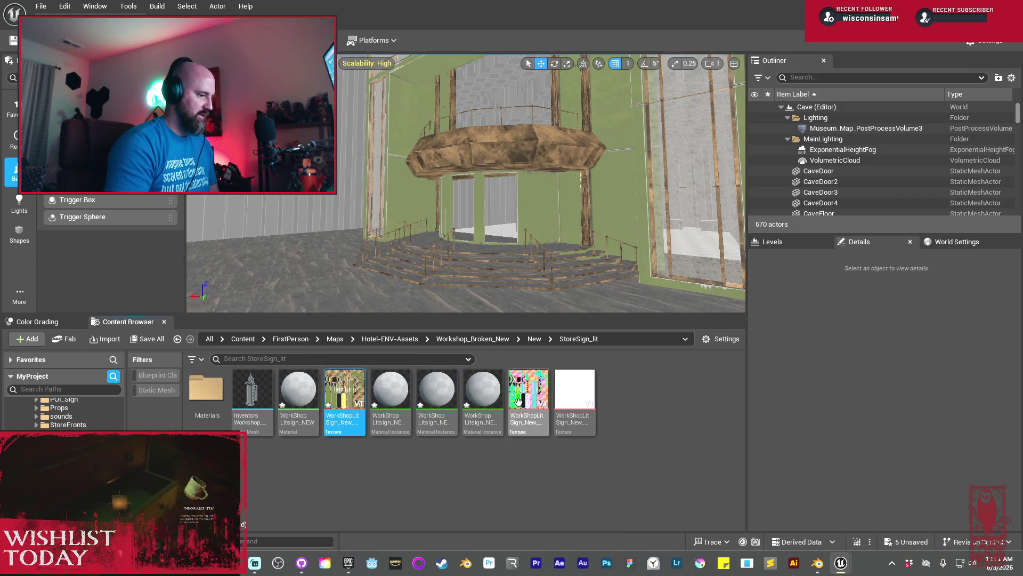
{"action": "left_click", "coordinate": [518, 401]}
{"action": "left_click", "coordinate": [575, 400]}
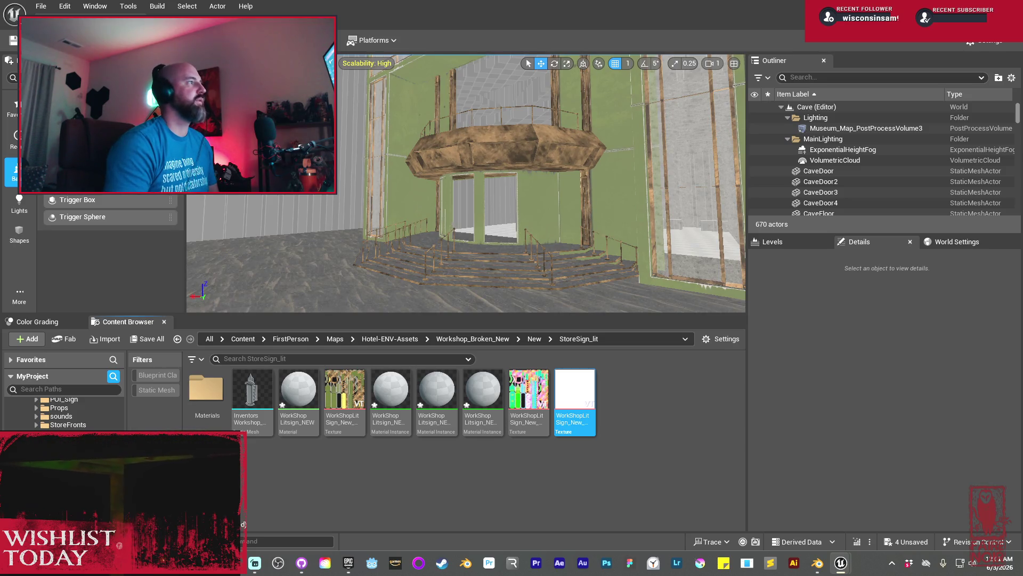
{"action": "double_click", "coordinate": [301, 398]}
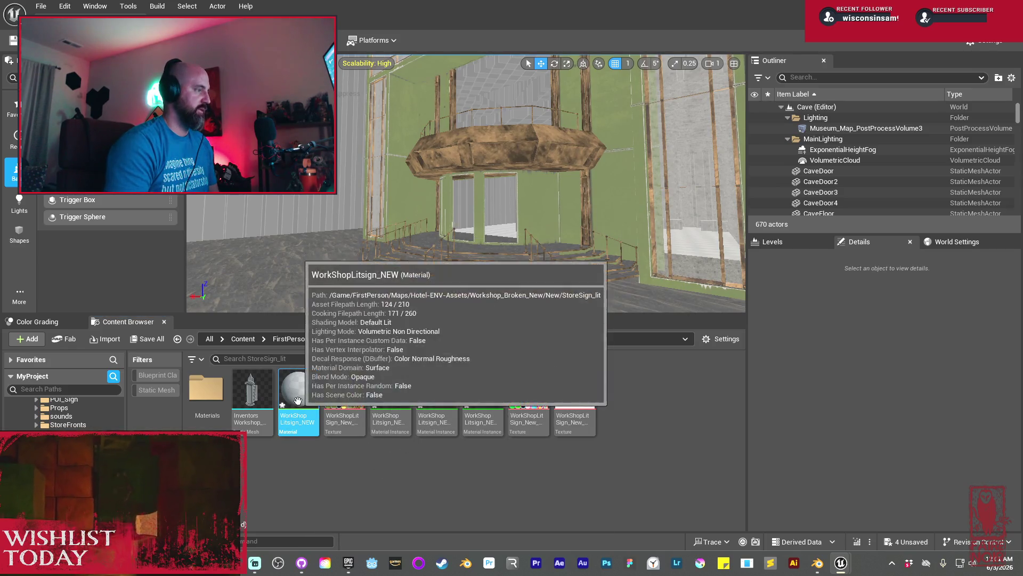
Select the three sign textures to bring into the WorkShopLitsign_NEW material
{"action": "left_click", "coordinate": [344, 389]}
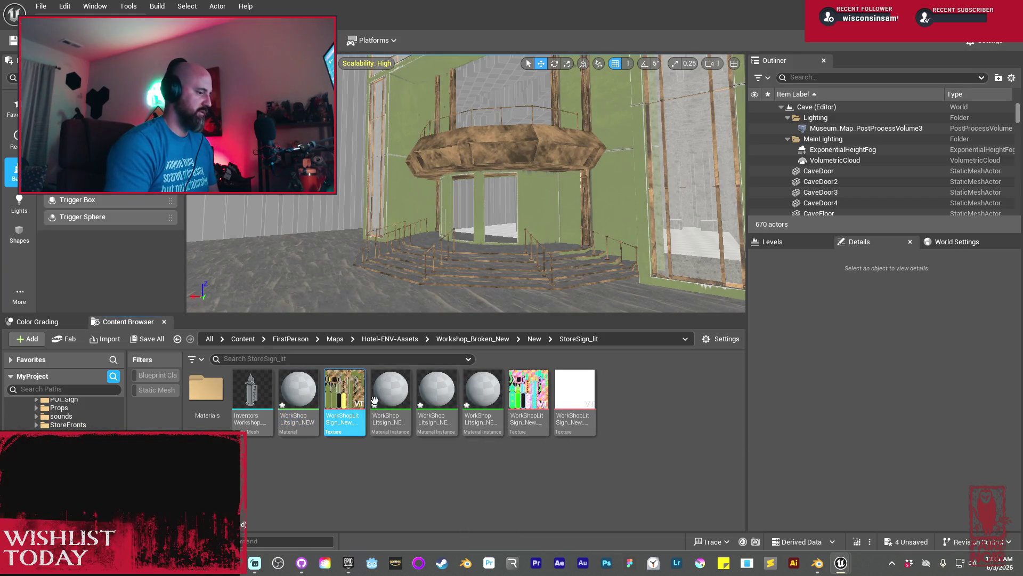
{"action": "left_click", "coordinate": [533, 389], "text": "ctrl"}
{"action": "left_click", "coordinate": [562, 392], "text": "ctrl"}
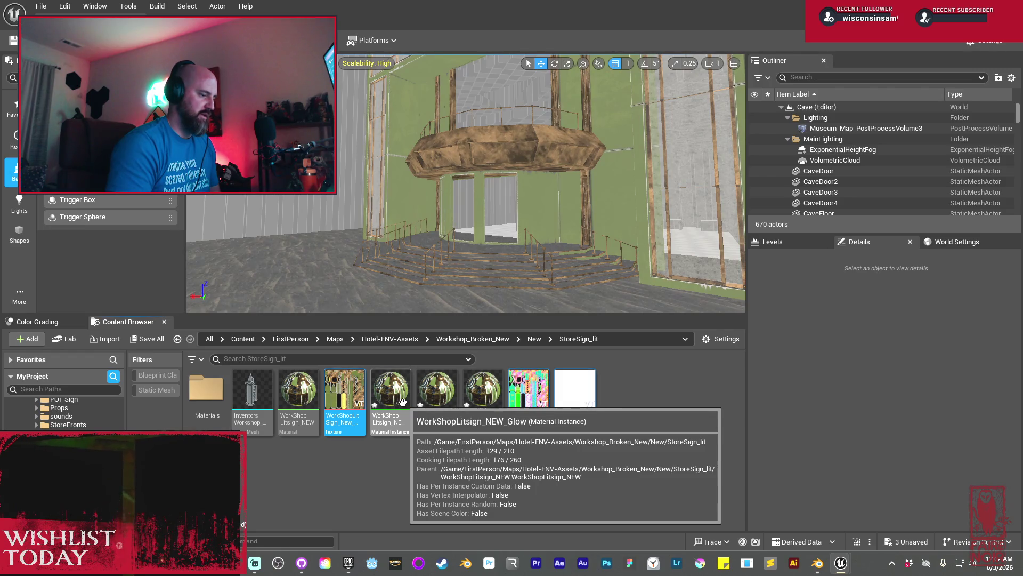
Force-delete WorkShopLitsign_NEW_Glow and create a new blank Material in the folder
{"action": "left_click", "coordinate": [398, 397]}
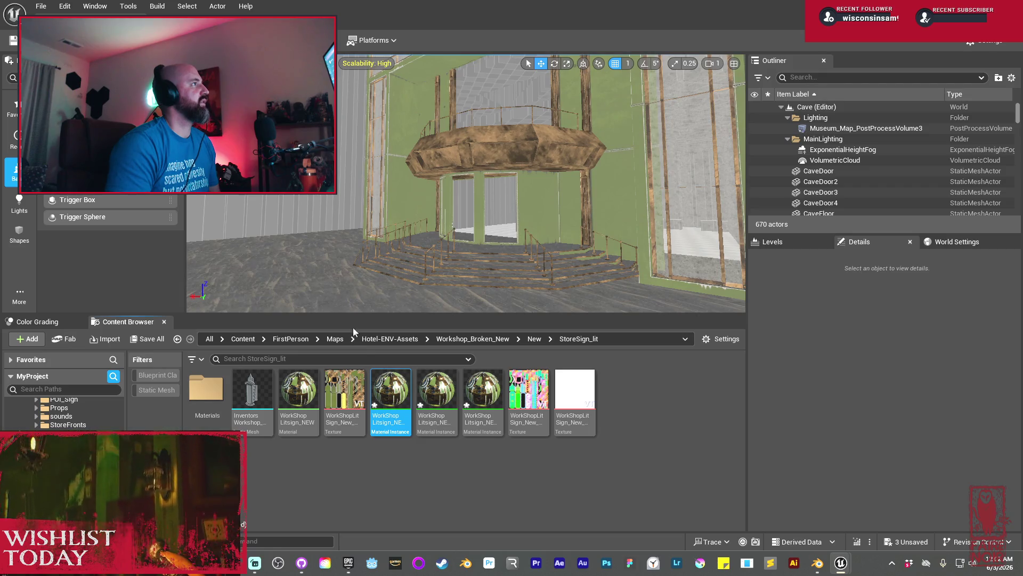
{"action": "mouse_move", "coordinate": [397, 404]}
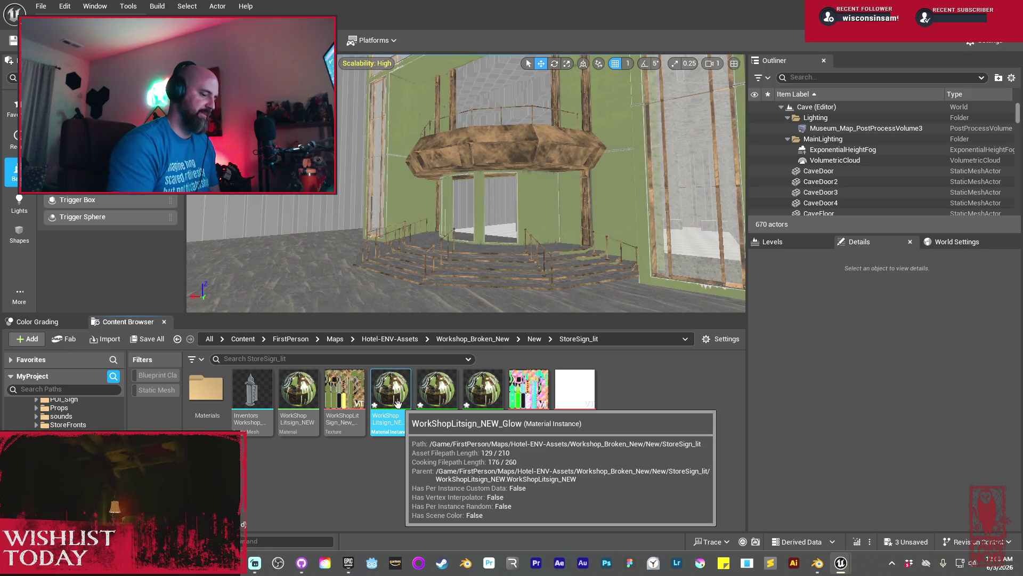
{"action": "key", "text": "Delete"}
{"action": "left_click", "coordinate": [435, 454]}
{"action": "right_click", "coordinate": [637, 442]}
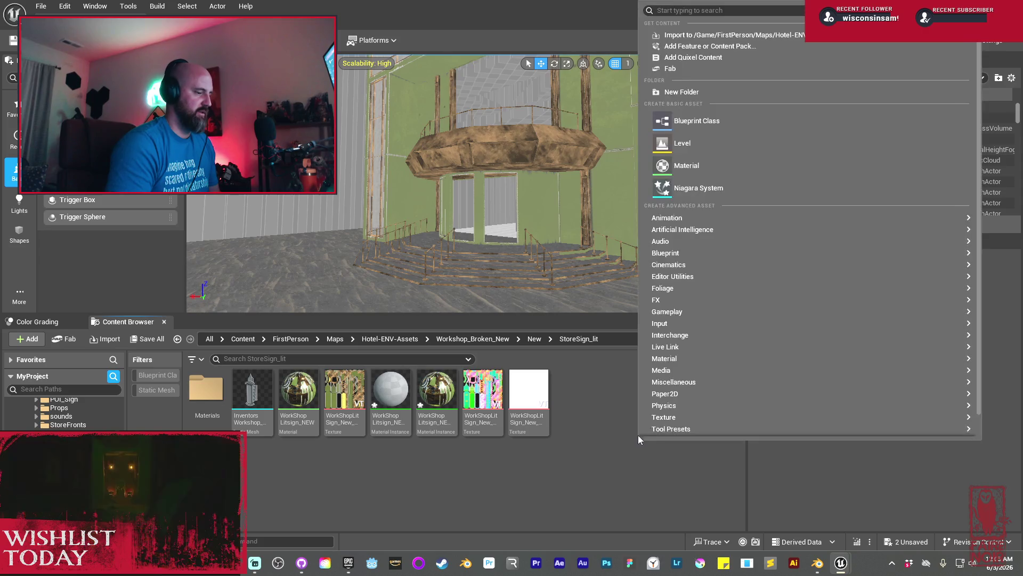
{"action": "left_click", "coordinate": [701, 163]}
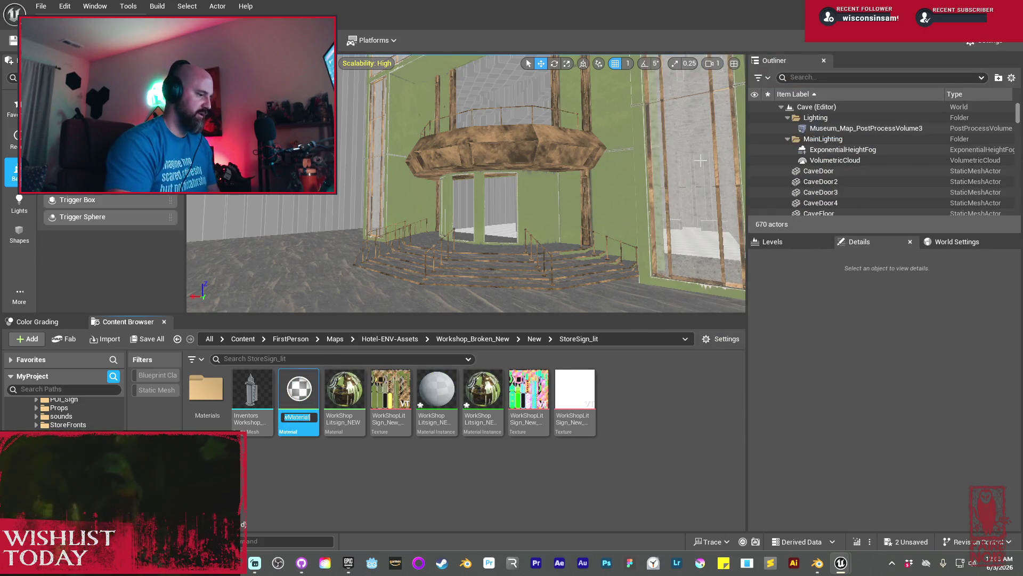
Name the new material 'Workhopignew_Mat' so it lists with the WorkShopLitSign assets
{"action": "type", "text": "Worksh"}
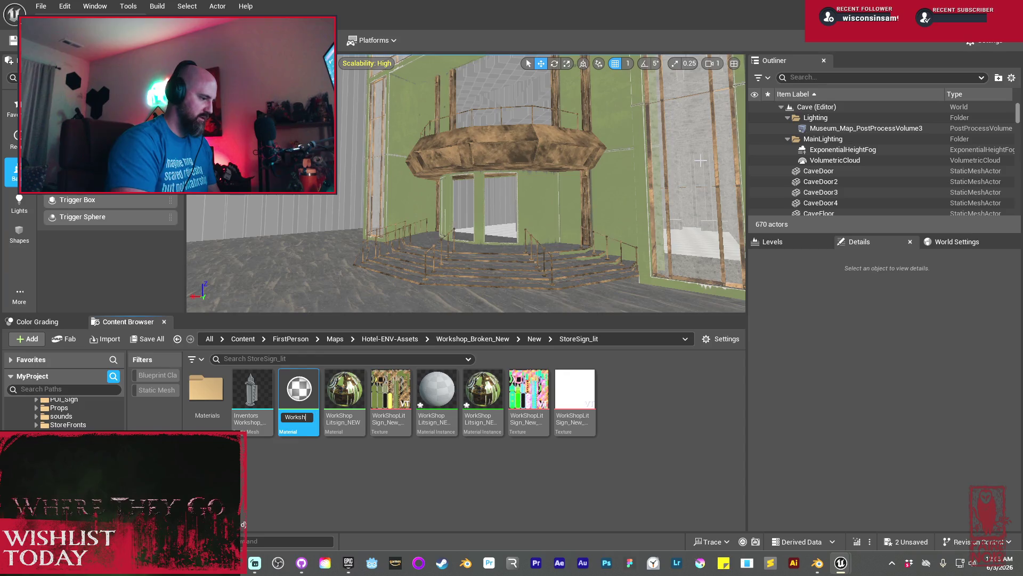
{"action": "type", "text": "op"}
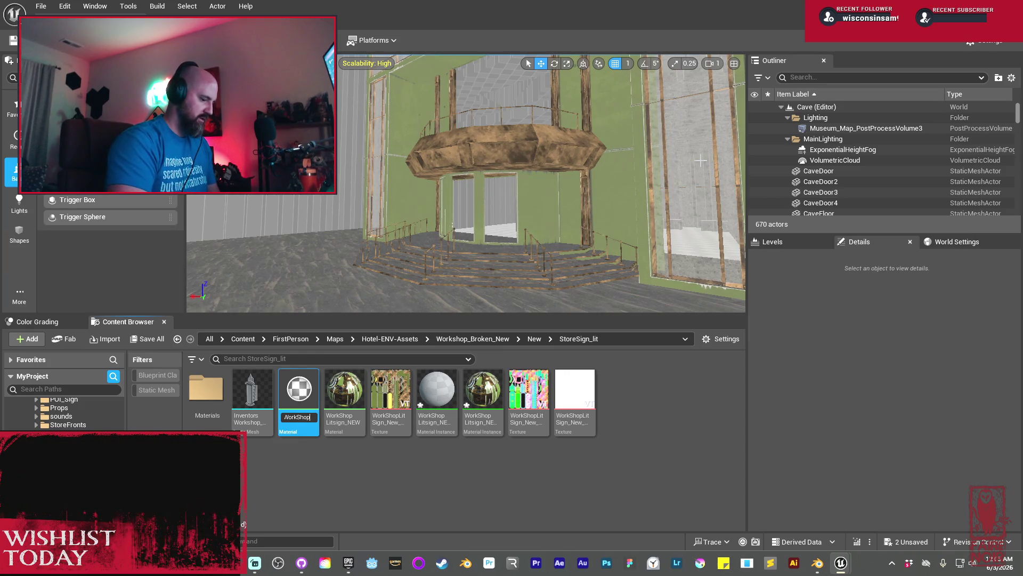
{"action": "type", "text": "pLitSign_"}
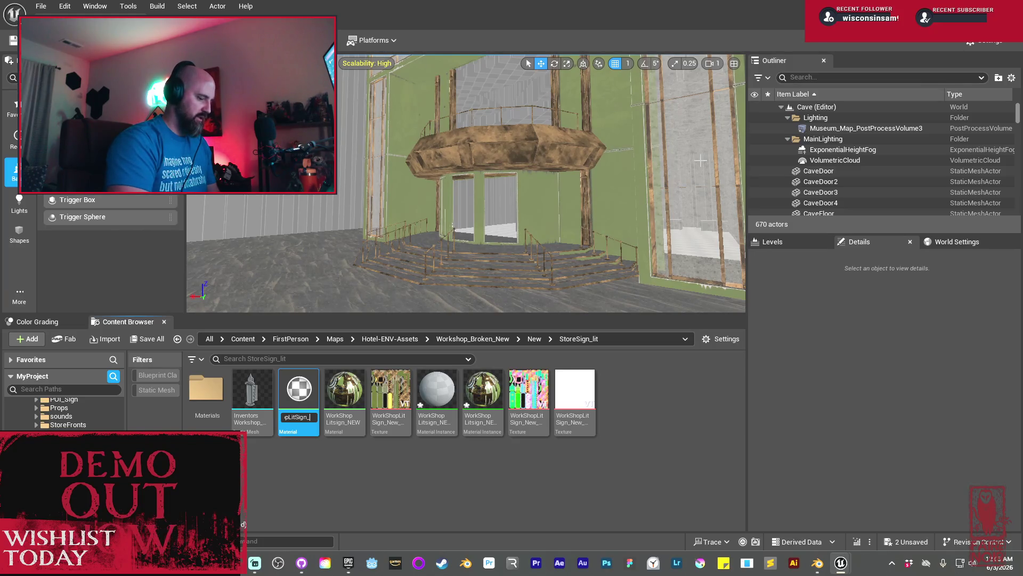
{"action": "type", "text": "New"}
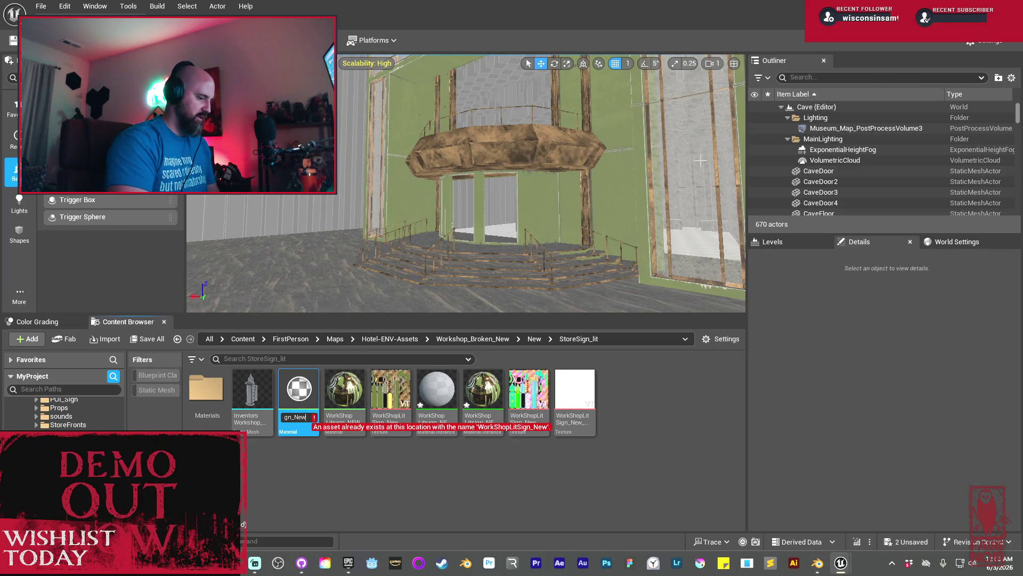
{"action": "type", "text": "_Mat"}
{"action": "key", "text": "Return"}
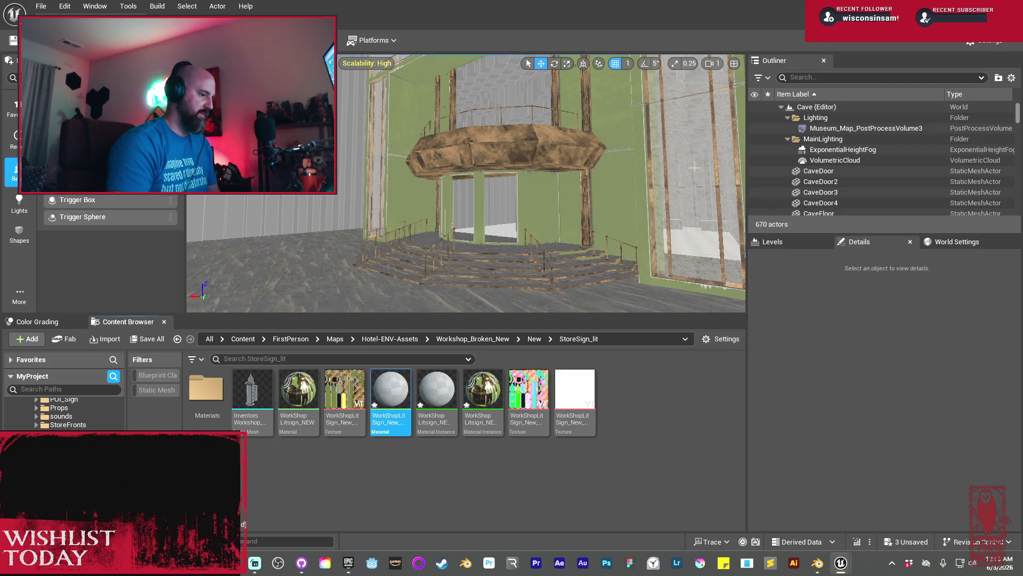
Delete the WorkShopLitsign_NEW_Glow_Inst material instance
{"action": "right_click", "coordinate": [442, 408]}
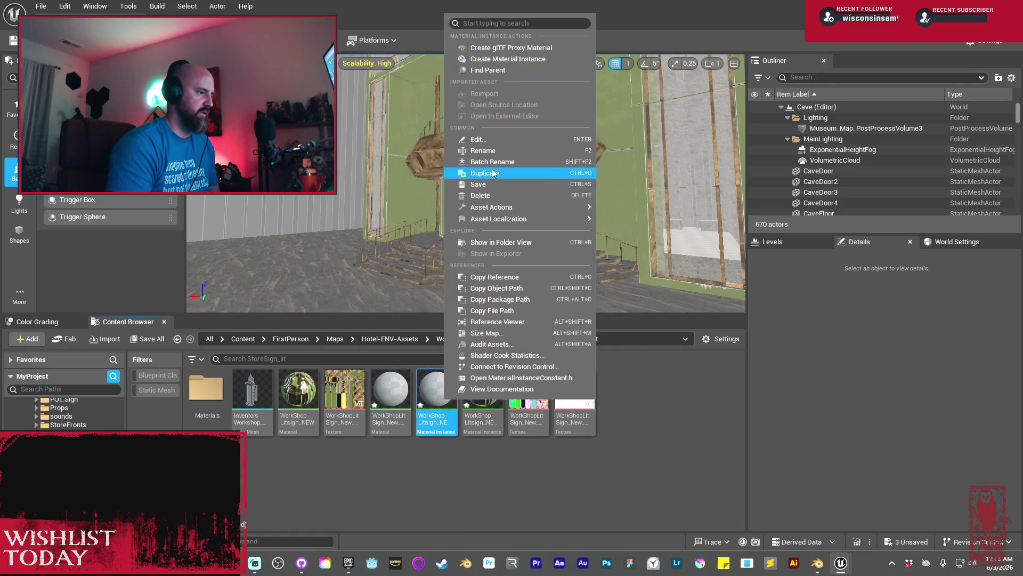
{"action": "left_click", "coordinate": [479, 195]}
{"action": "left_click", "coordinate": [421, 453]}
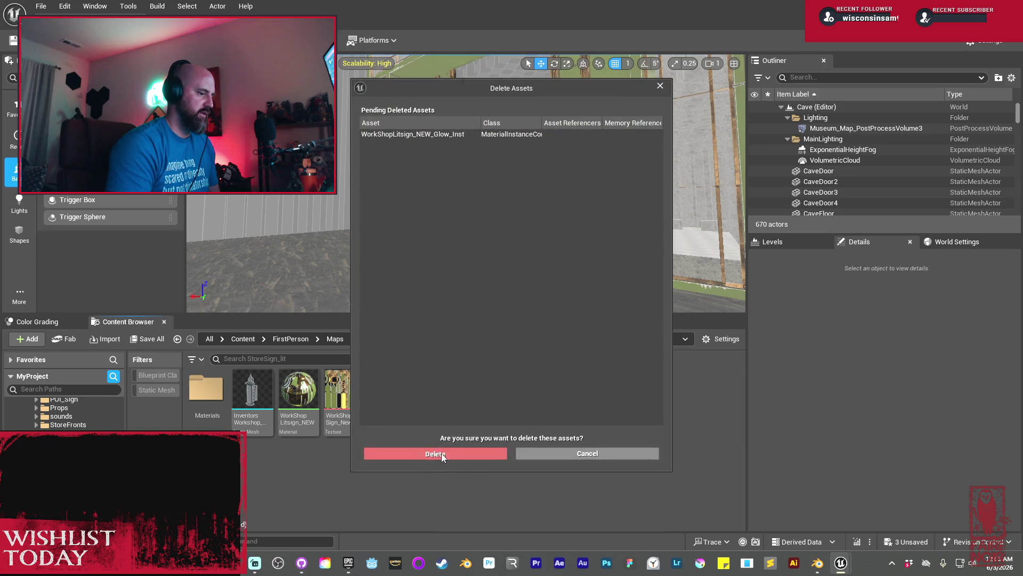
Create a material instance from the new WorkShopLitSign material
{"action": "right_click", "coordinate": [391, 394]}
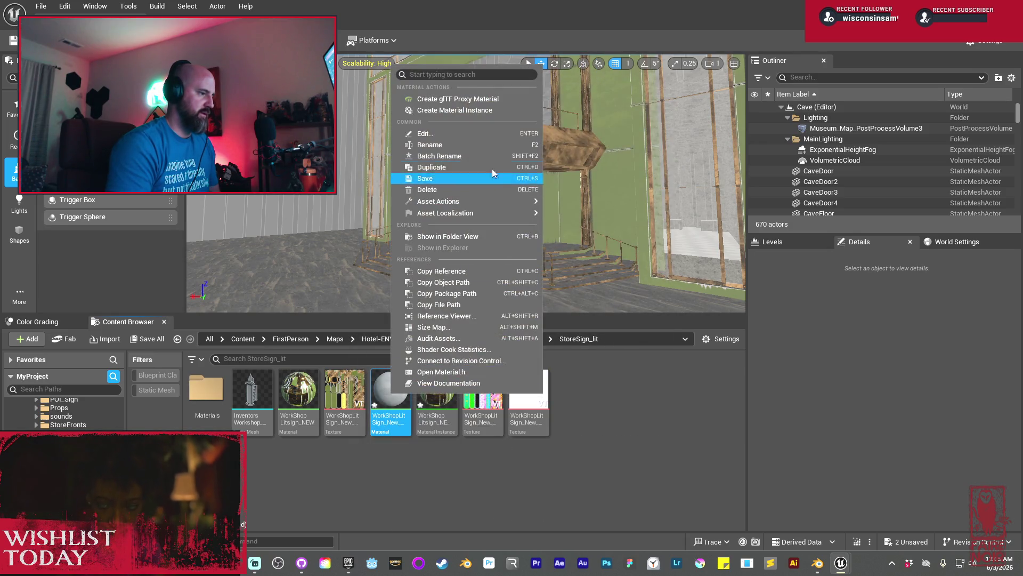
{"action": "left_click", "coordinate": [450, 112]}
{"action": "left_click", "coordinate": [407, 391]}
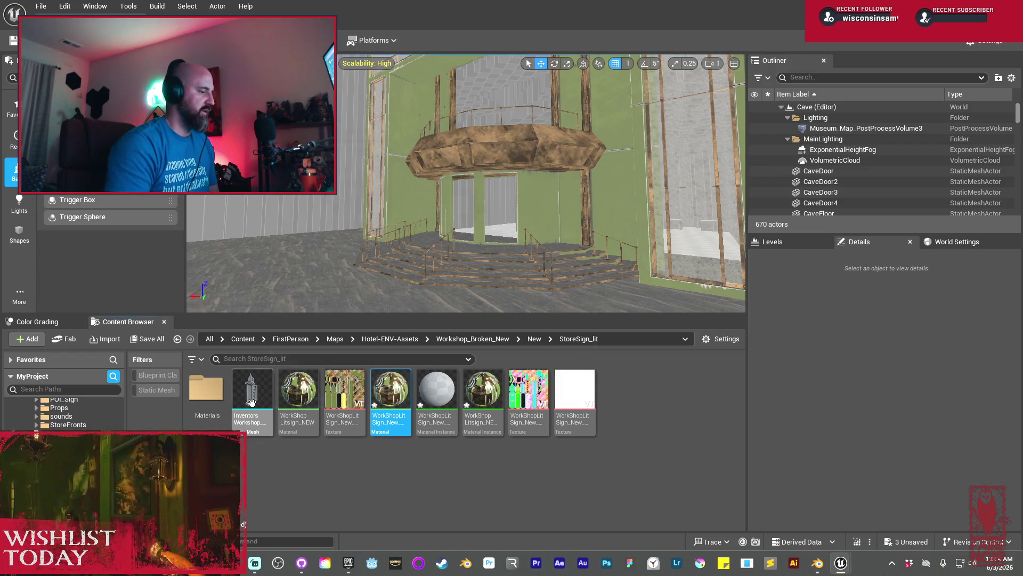
{"action": "mouse_move", "coordinate": [251, 401]}
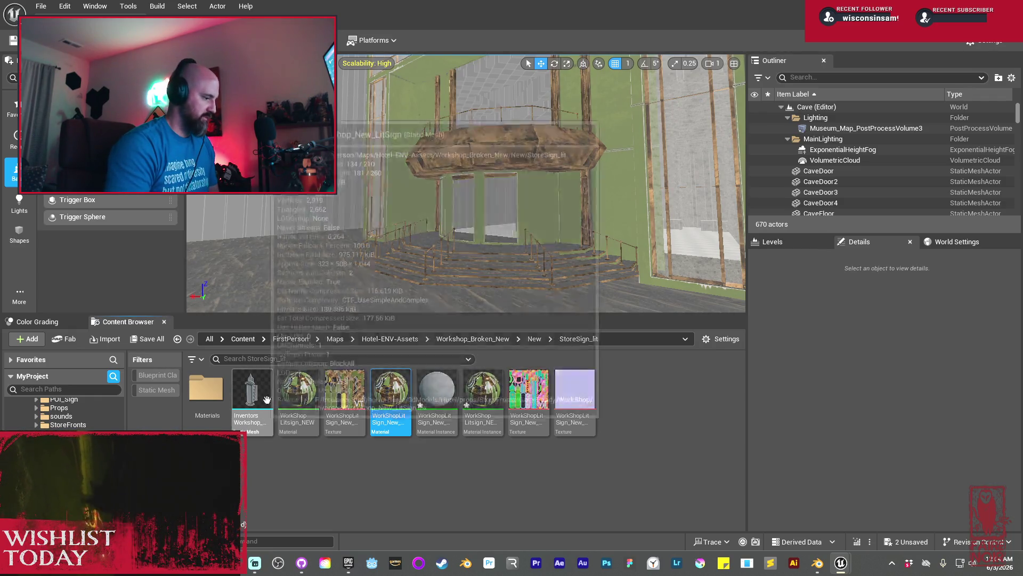
Place the Inventors Workshop lit sign in the level at the workshop structure's copied location
{"action": "left_click", "coordinate": [514, 169]}
{"action": "right_click", "coordinate": [882, 378]}
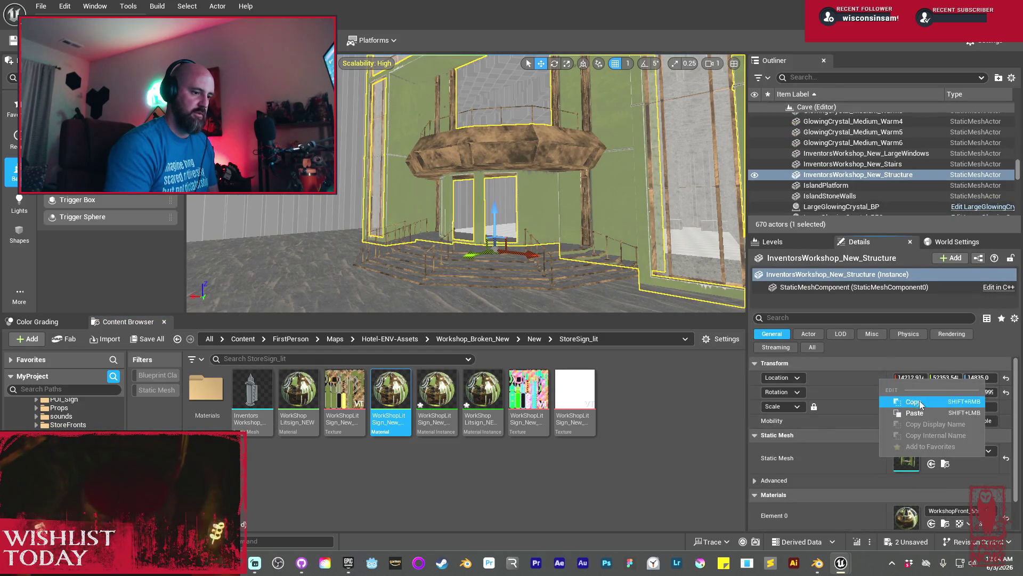
{"action": "left_click", "coordinate": [922, 402]}
{"action": "left_click_drag", "start_coordinate": [252, 394], "coordinate": [378, 277]}
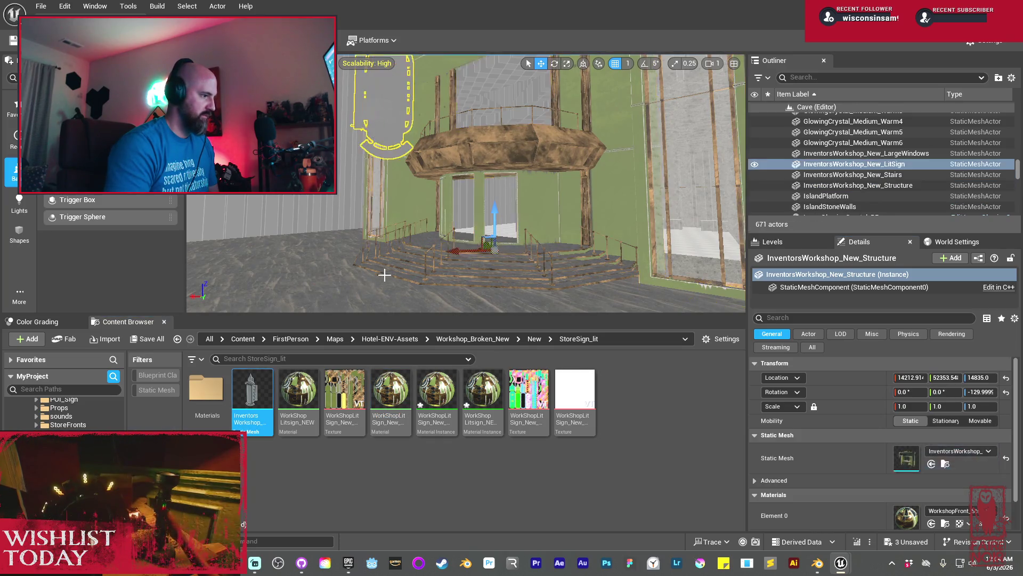
{"action": "right_click", "coordinate": [881, 382]}
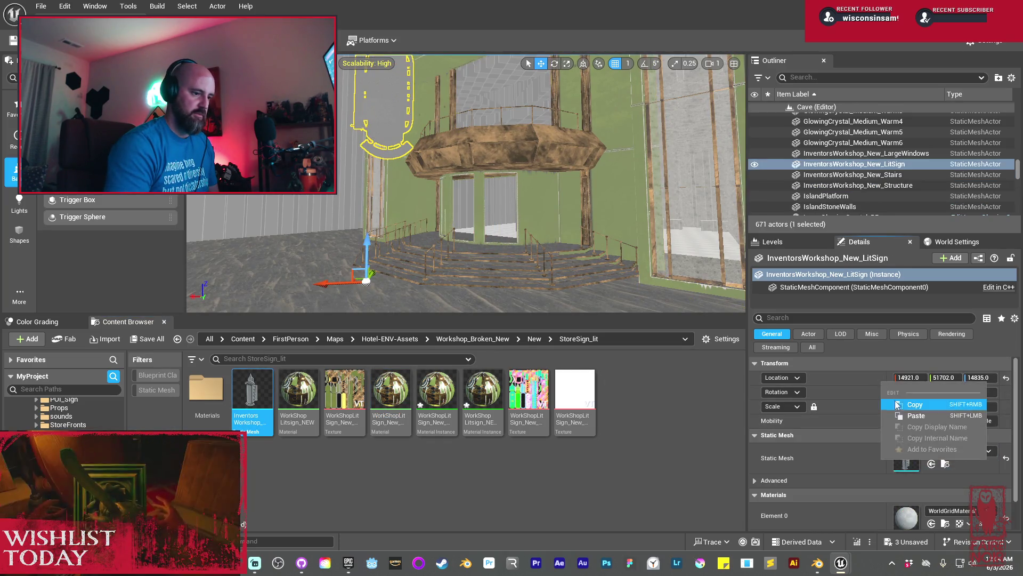
{"action": "left_click", "coordinate": [919, 417]}
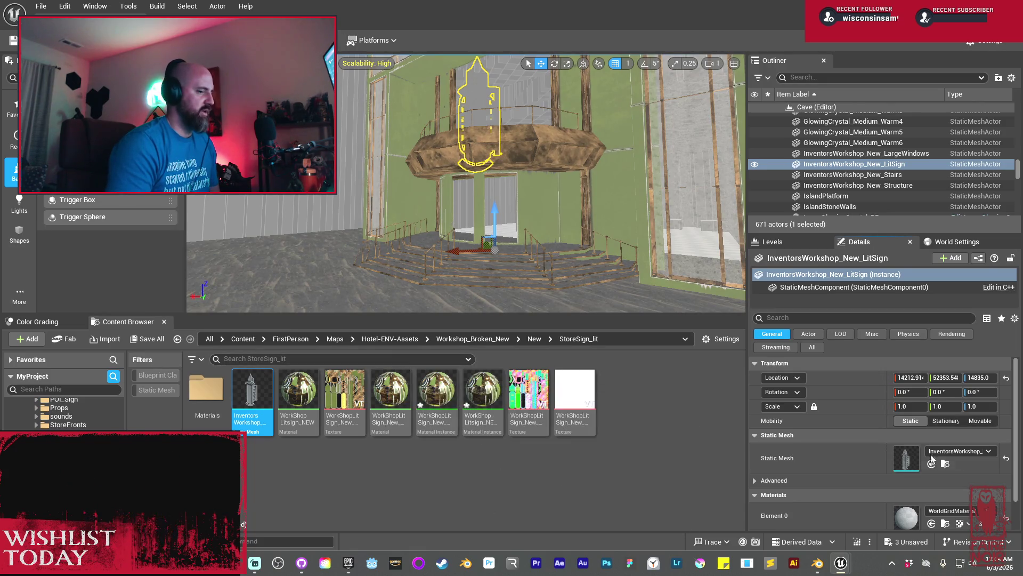
Copy CaveFloor26's 53.11514° rotation and paste it onto the lit sign
{"action": "left_click", "coordinate": [574, 276]}
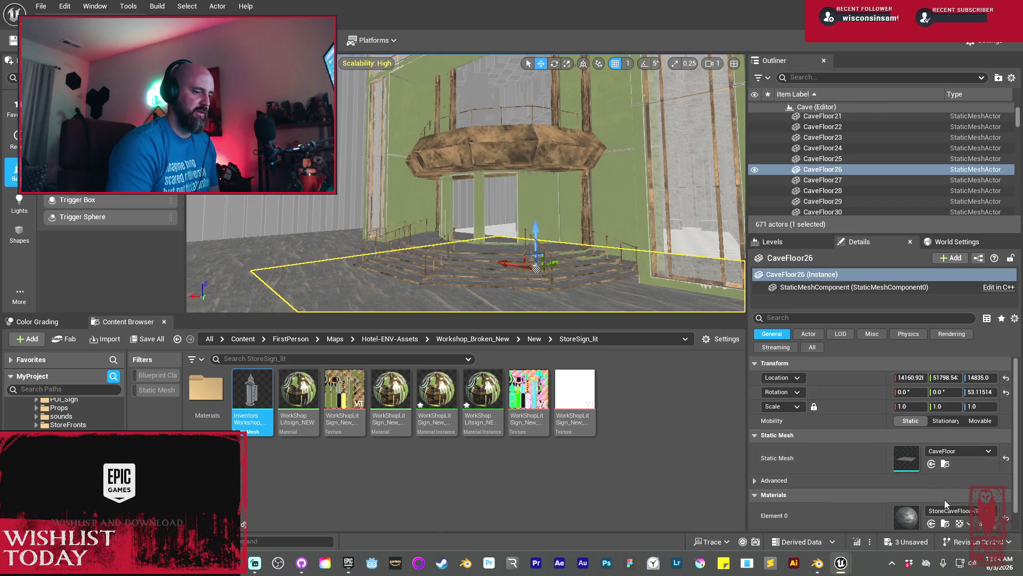
{"action": "scroll", "coordinate": [945, 503], "scroll_direction": "down", "scroll_amount": 1}
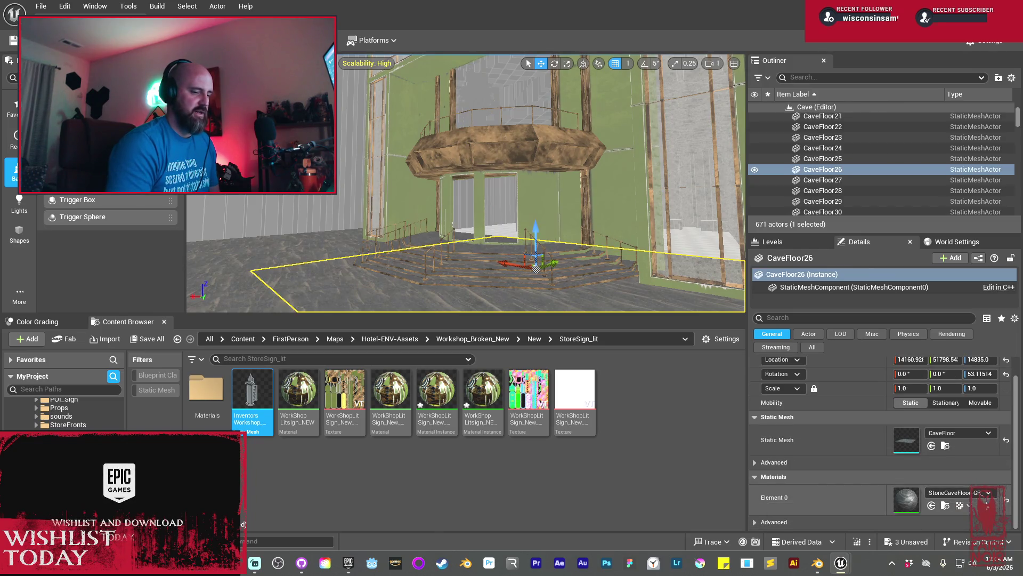
{"action": "right_click", "coordinate": [881, 373]}
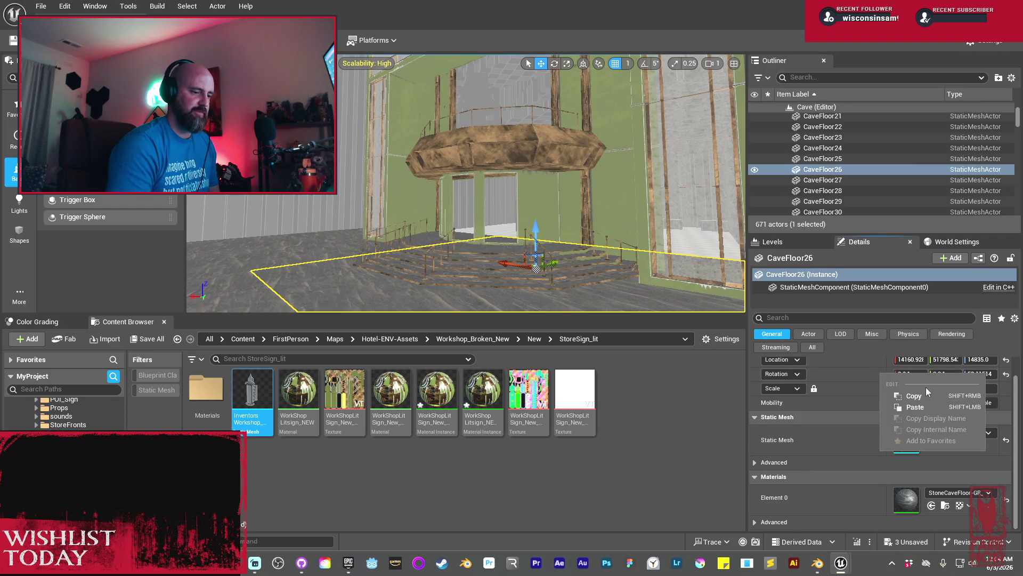
{"action": "left_click", "coordinate": [923, 396]}
{"action": "left_click", "coordinate": [480, 88]}
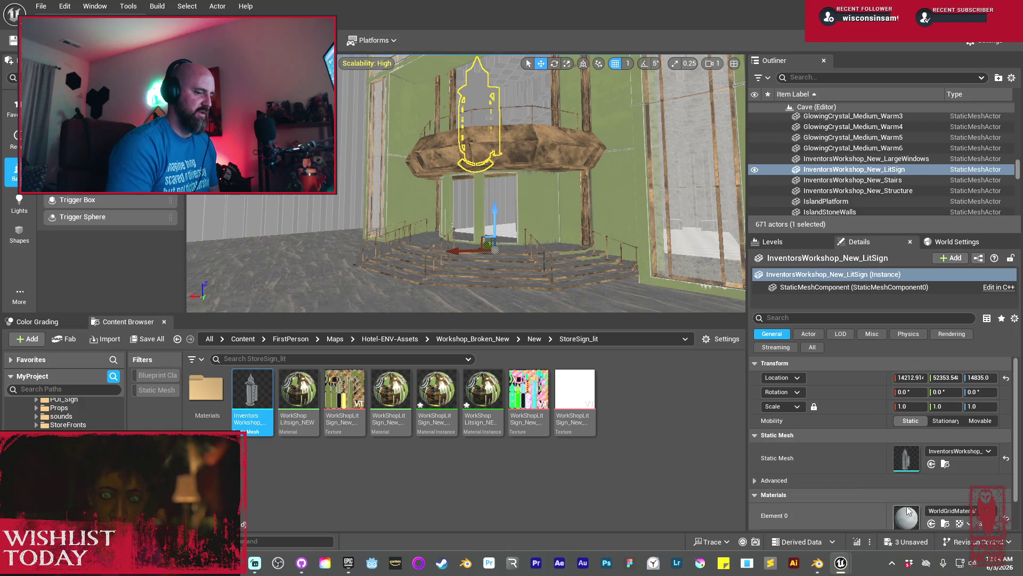
{"action": "right_click", "coordinate": [880, 394]}
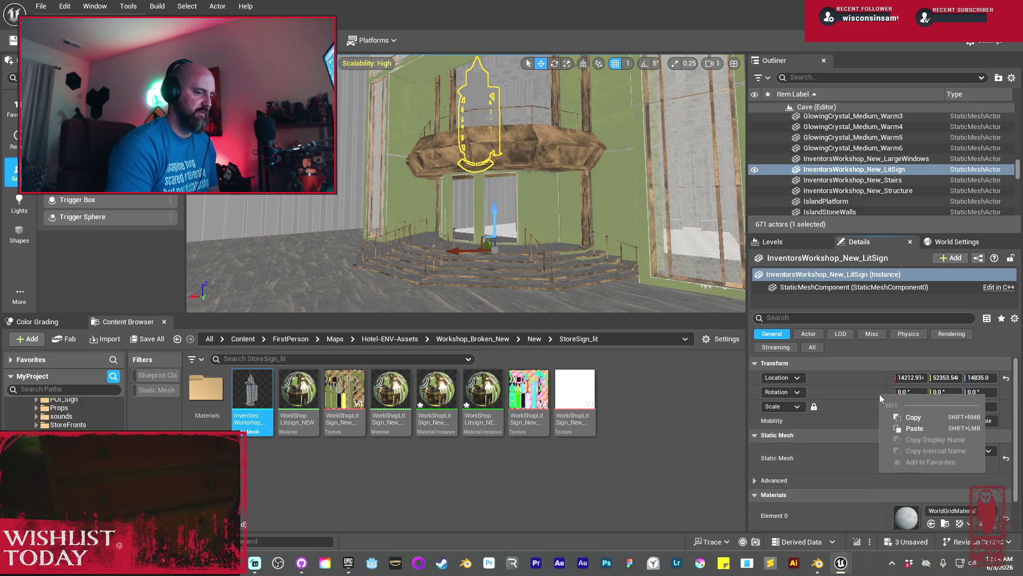
{"action": "left_click", "coordinate": [915, 428]}
Negate the sign's Z rotation to -53.11514
{"action": "key", "text": "f"}
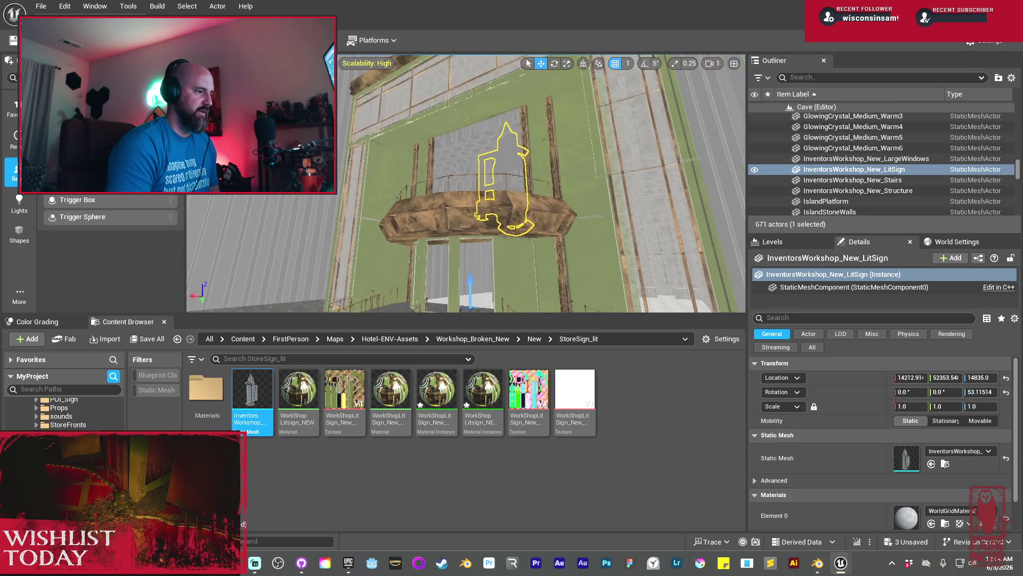
{"action": "mouse_move", "coordinate": [466, 184]}
{"action": "left_mouse_down"}
{"action": "mouse_move", "coordinate": [460, 209]}
{"action": "mouse_move", "coordinate": [488, 234]}
{"action": "left_mouse_up"}
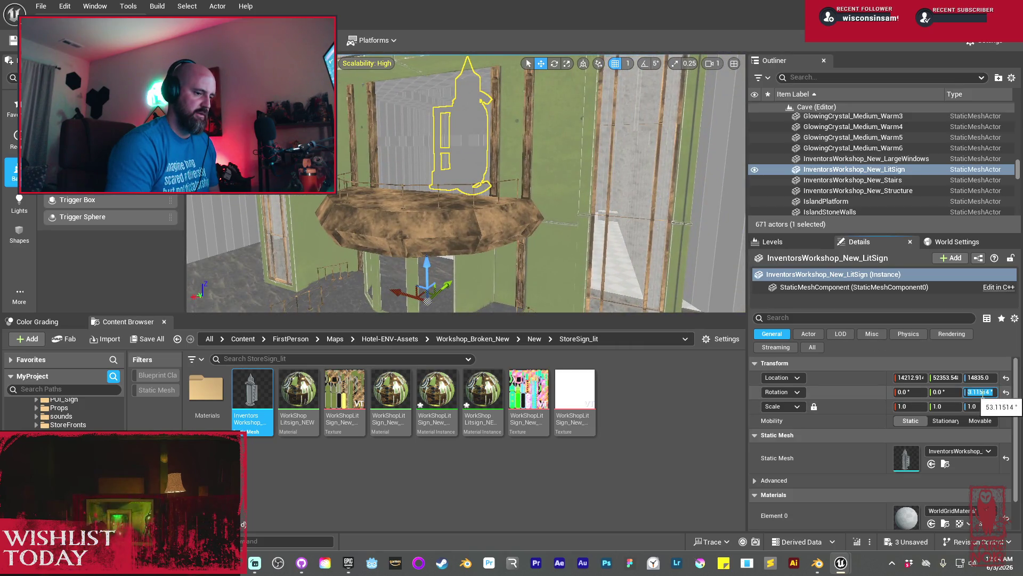
{"action": "left_click", "coordinate": [984, 392]}
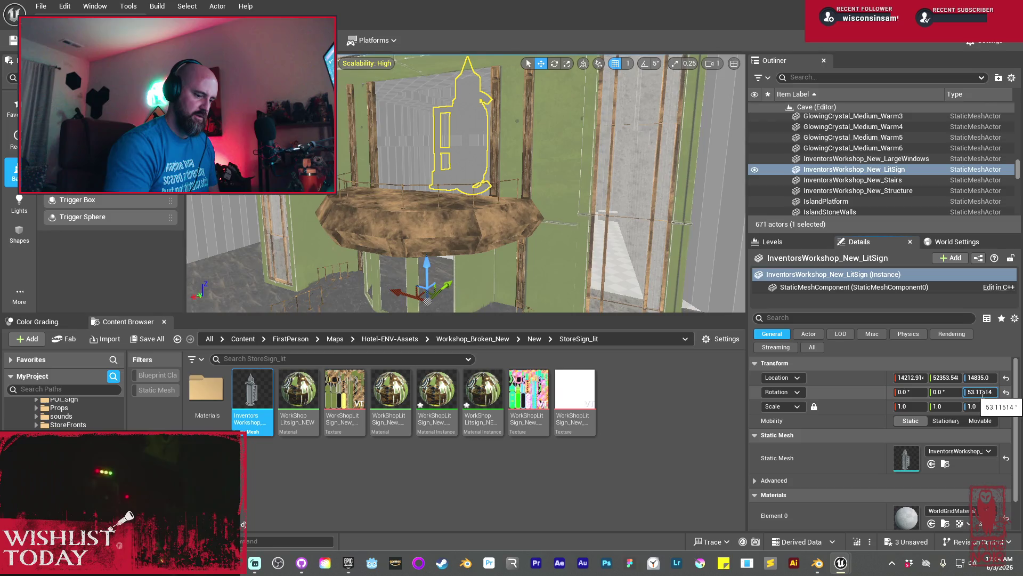
{"action": "key", "text": "Home"}
{"action": "type", "text": "-"}
{"action": "key", "text": "Return"}
Drag the sign's Z rotation to -131.0 so it faces out over the storefront
{"action": "scroll", "coordinate": [459, 213], "scroll_direction": "down", "scroll_amount": 8}
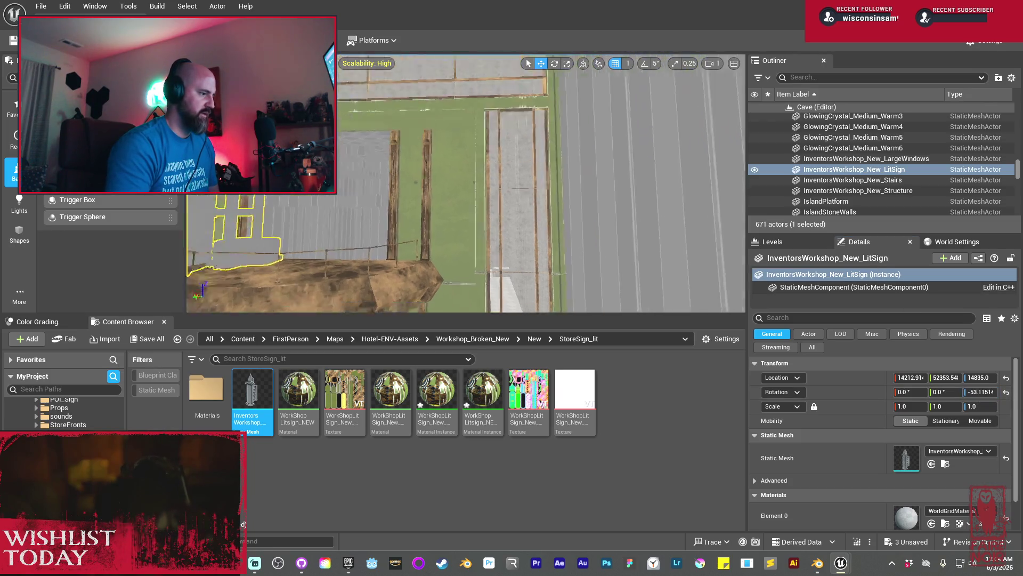
{"action": "scroll", "coordinate": [456, 214], "scroll_direction": "up", "scroll_amount": 6}
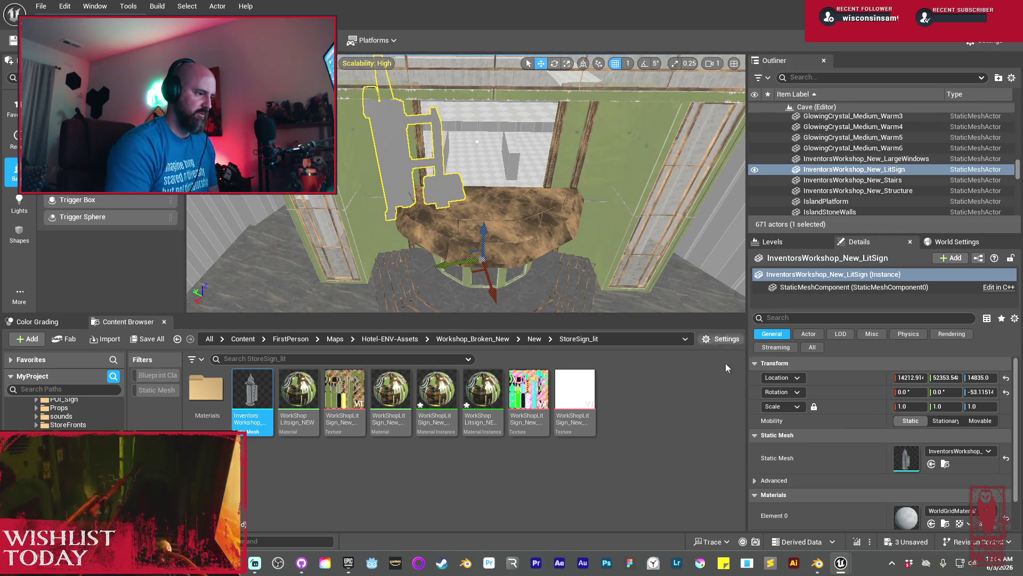
{"action": "mouse_move", "coordinate": [981, 391]}
{"action": "left_mouse_down"}
{"action": "mouse_move", "coordinate": [943, 391]}
{"action": "mouse_move", "coordinate": [974, 392]}
{"action": "left_mouse_up"}
{"action": "scroll", "coordinate": [467, 181], "scroll_direction": "up", "scroll_amount": 10}
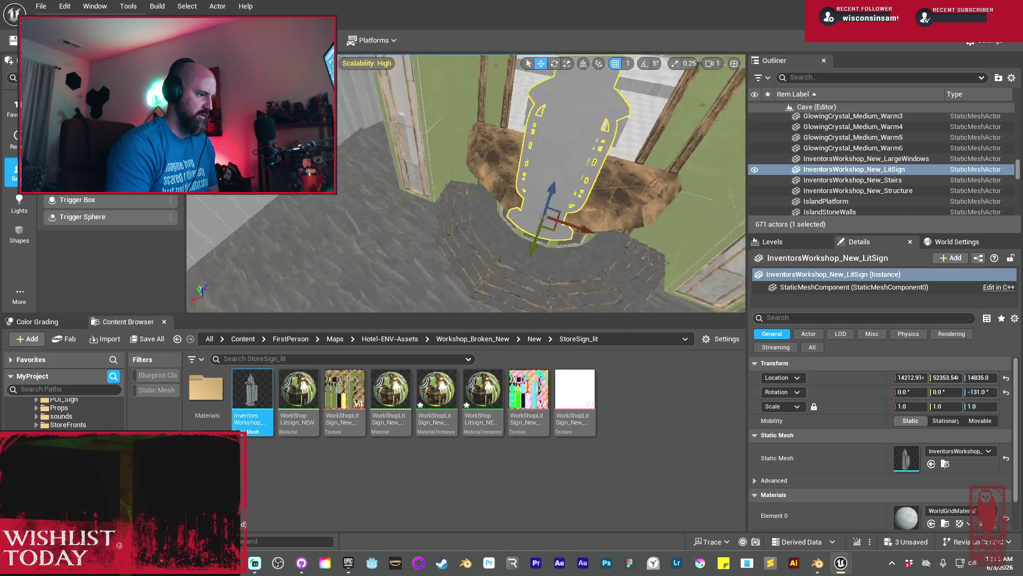
{"action": "key", "text": "f"}
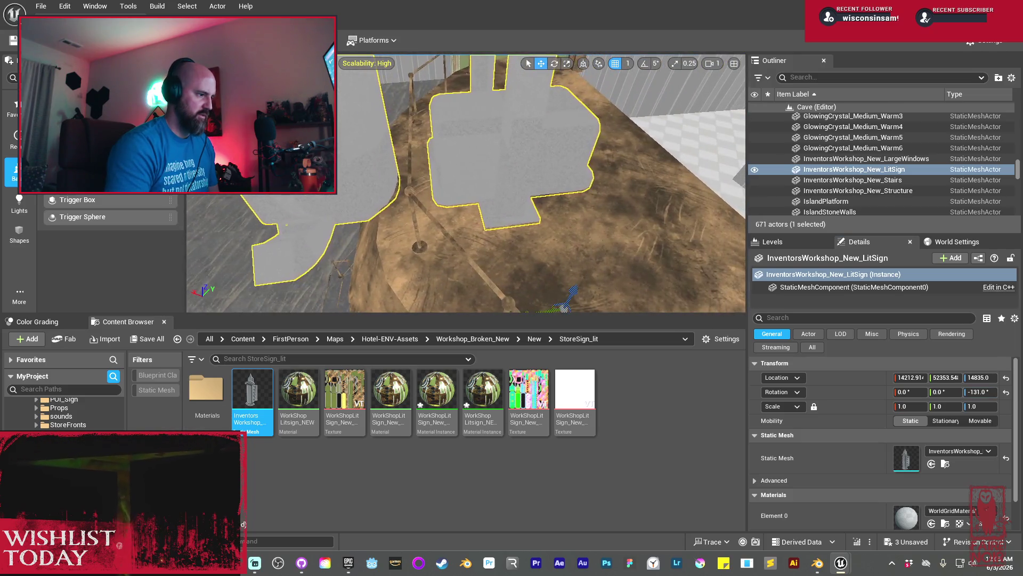
{"action": "scroll", "coordinate": [466, 184], "scroll_direction": "down", "scroll_amount": 8}
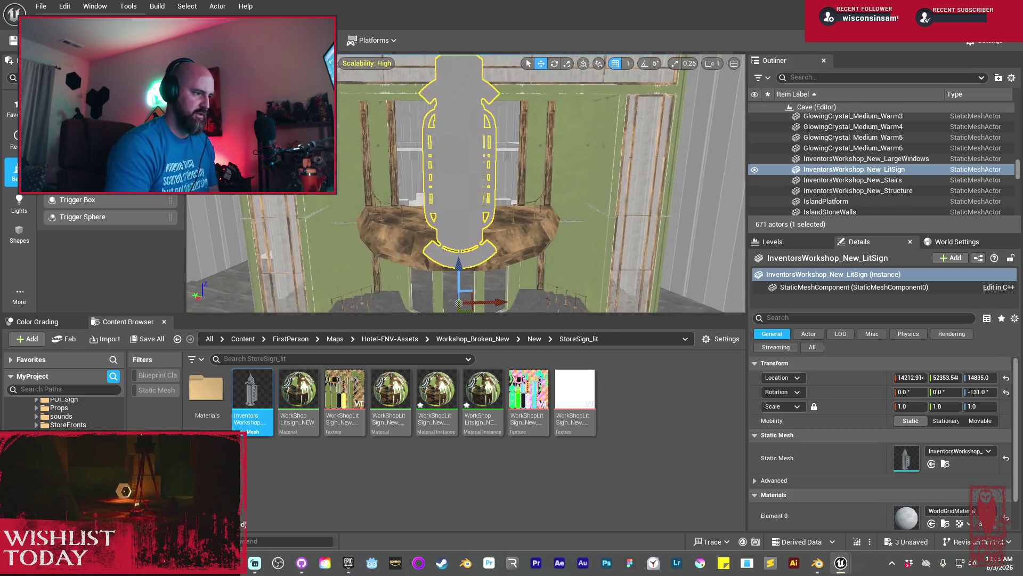
{"action": "scroll", "coordinate": [573, 235], "scroll_direction": "up", "scroll_amount": 4}
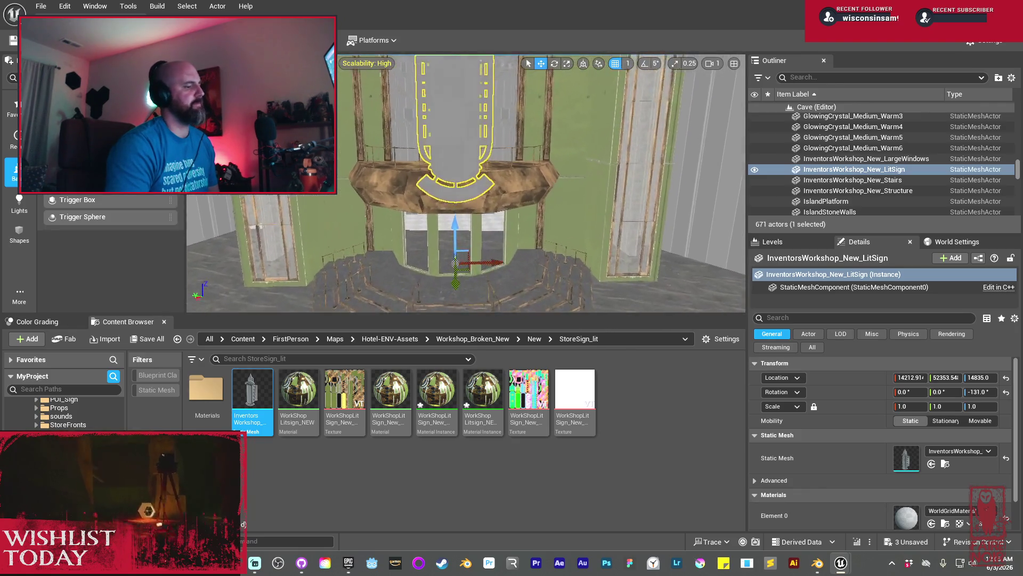
{"action": "left_click_drag", "start_coordinate": [564, 222], "coordinate": [517, 224]}
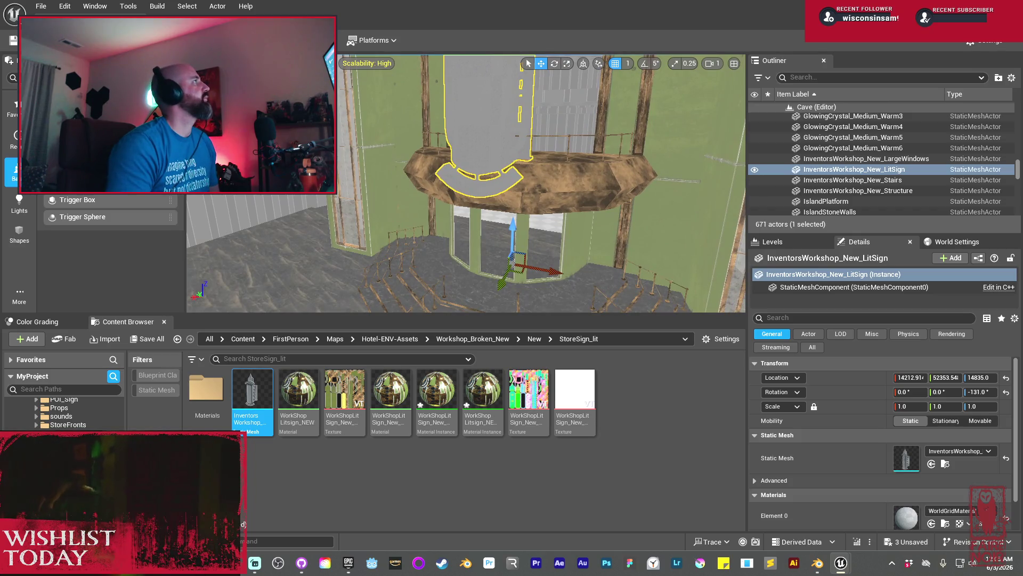
{"action": "left_click", "coordinate": [446, 396]}
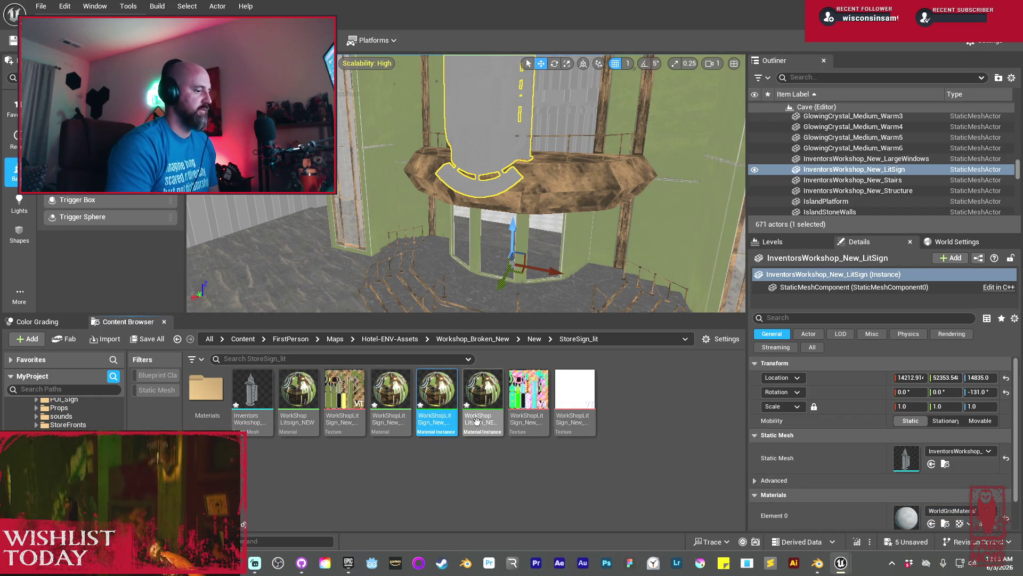
Apply WorkShopLitsign_NEW_Inst to the sign's Element 0 and view the glowing sign in Lit mode
{"action": "mouse_move", "coordinate": [481, 408]}
{"action": "left_click_drag", "start_coordinate": [481, 408], "coordinate": [905, 515]}
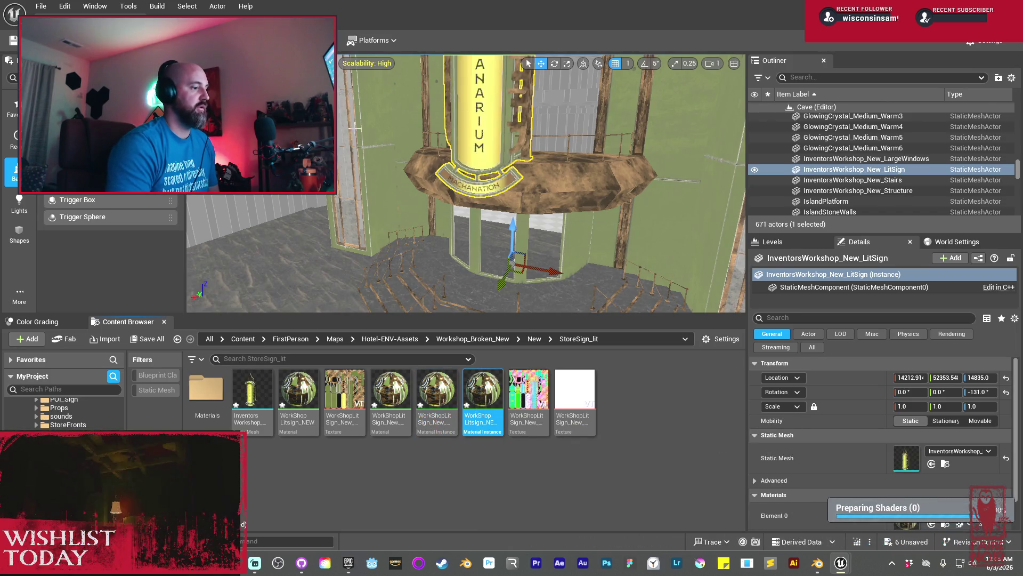
{"action": "mouse_move", "coordinate": [403, 162]}
{"action": "left_mouse_down"}
{"action": "mouse_move", "coordinate": [526, 201]}
{"action": "mouse_move", "coordinate": [517, 157]}
{"action": "left_mouse_up"}
{"action": "key", "text": "alt+4"}
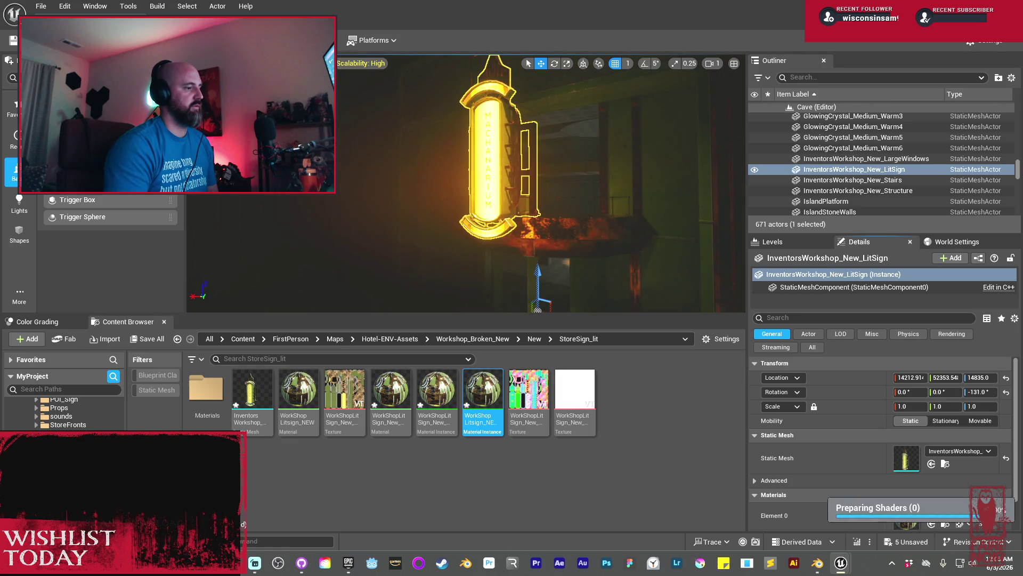
{"action": "left_click_drag", "start_coordinate": [504, 161], "coordinate": [503, 161]}
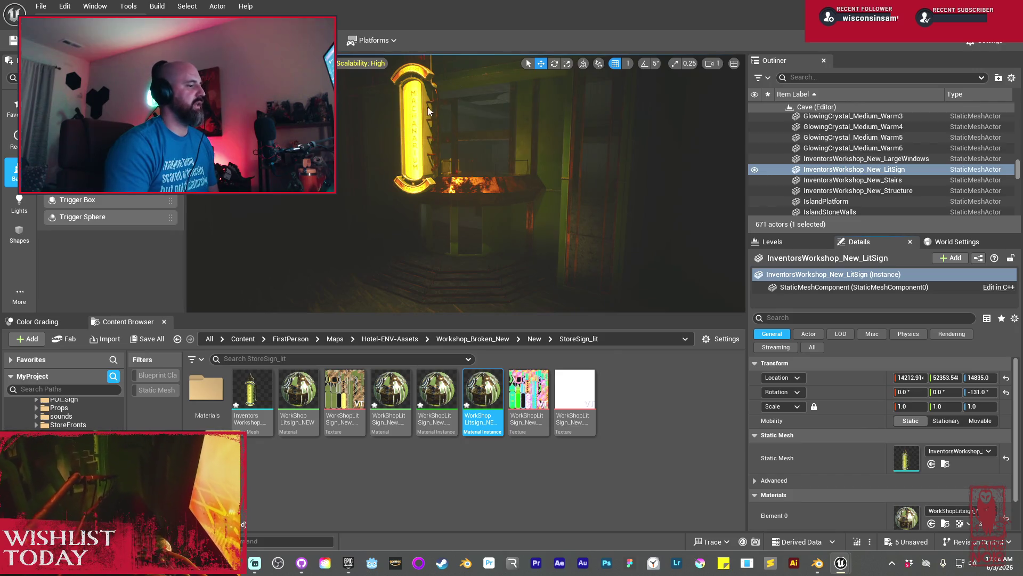
{"action": "scroll", "coordinate": [456, 221], "scroll_direction": "up", "scroll_amount": 5}
{"action": "key", "text": "a"}
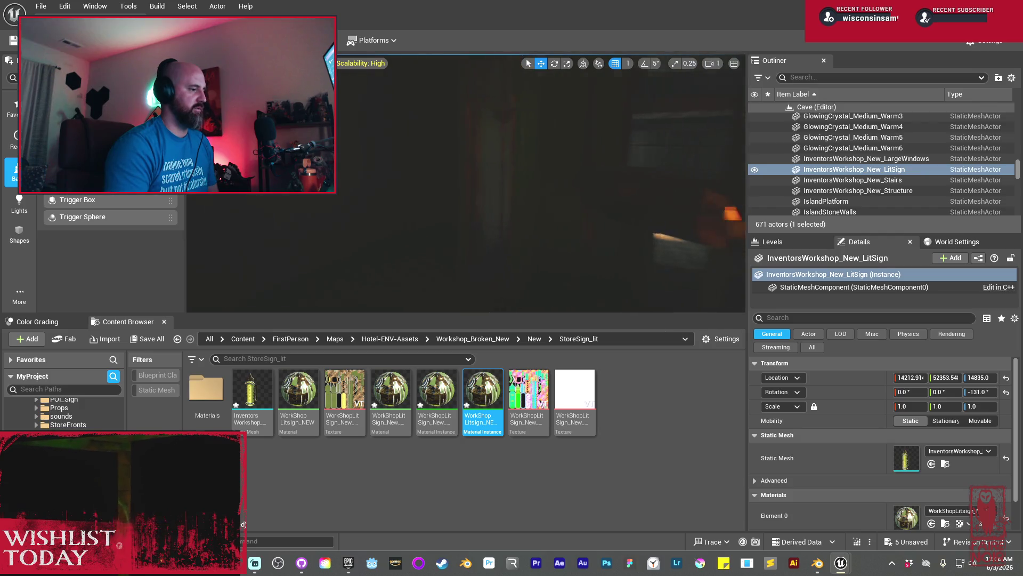
{"action": "key", "text": "d"}
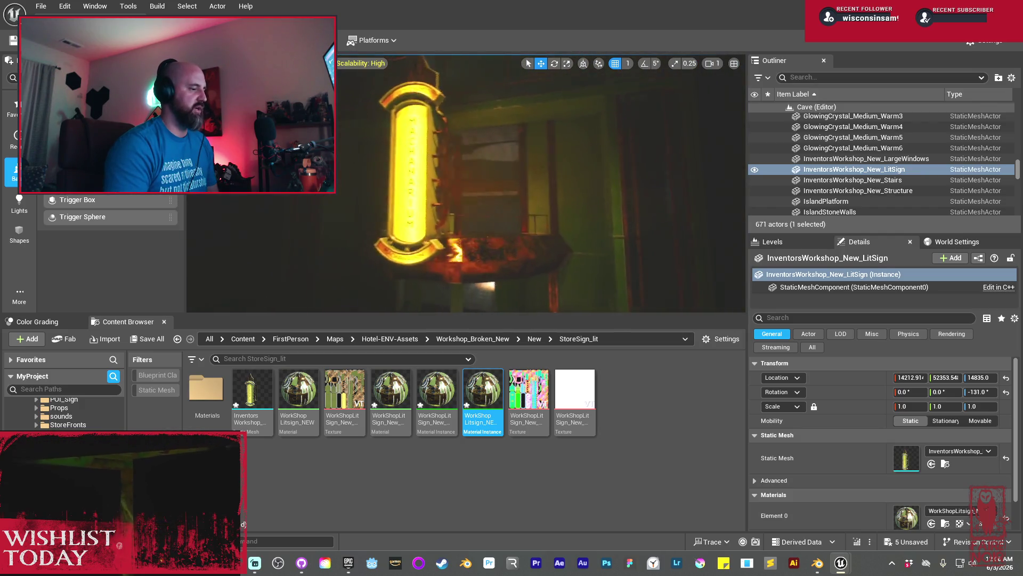
{"action": "key", "text": "w"}
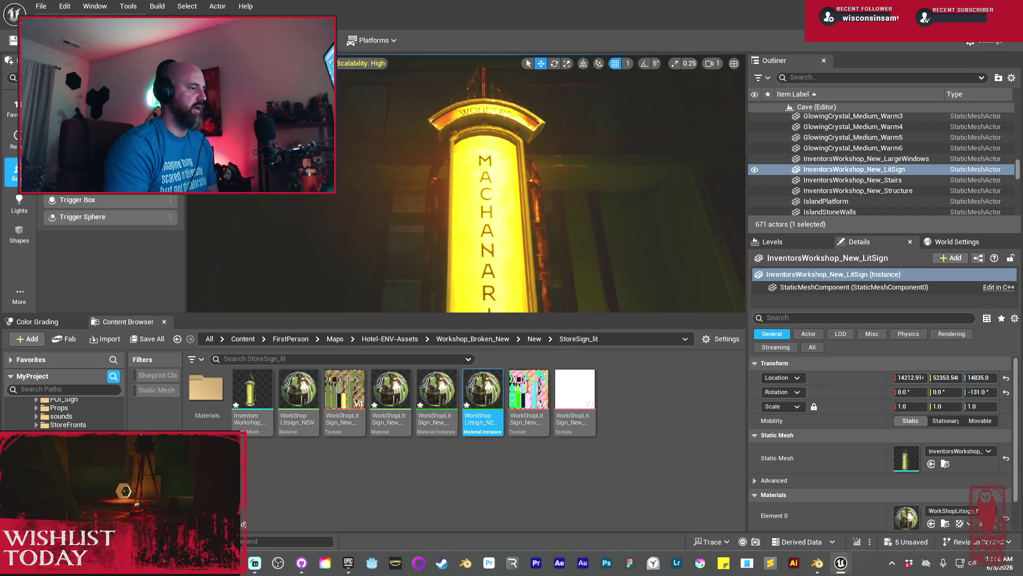
{"action": "key", "text": "d"}
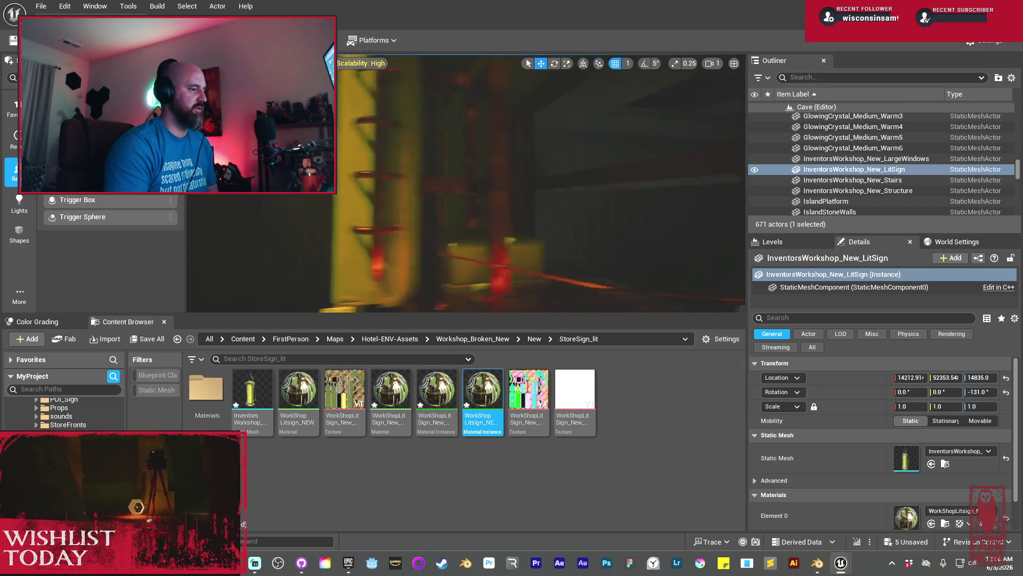
{"action": "key", "text": "a"}
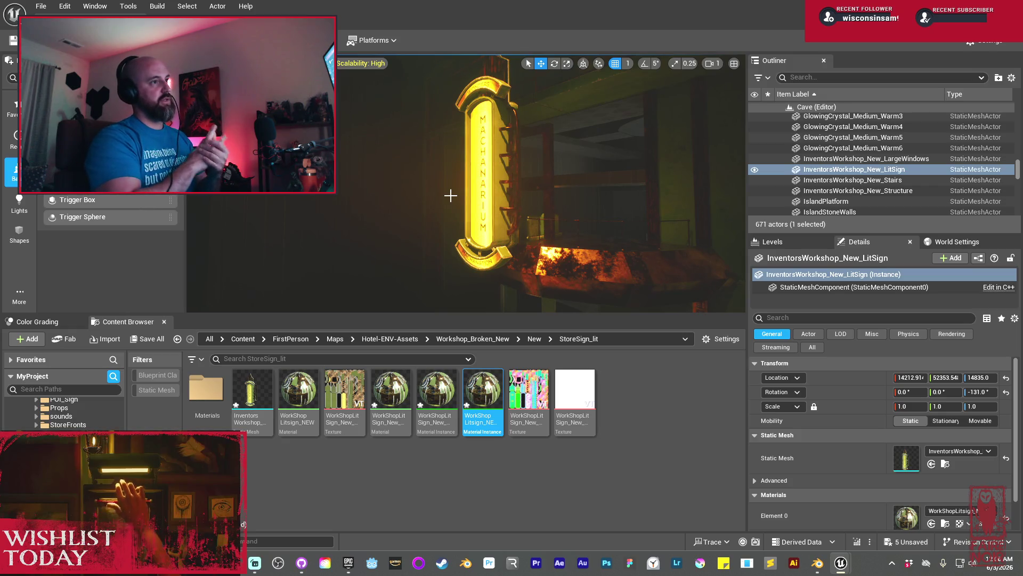
{"action": "key", "text": "s"}
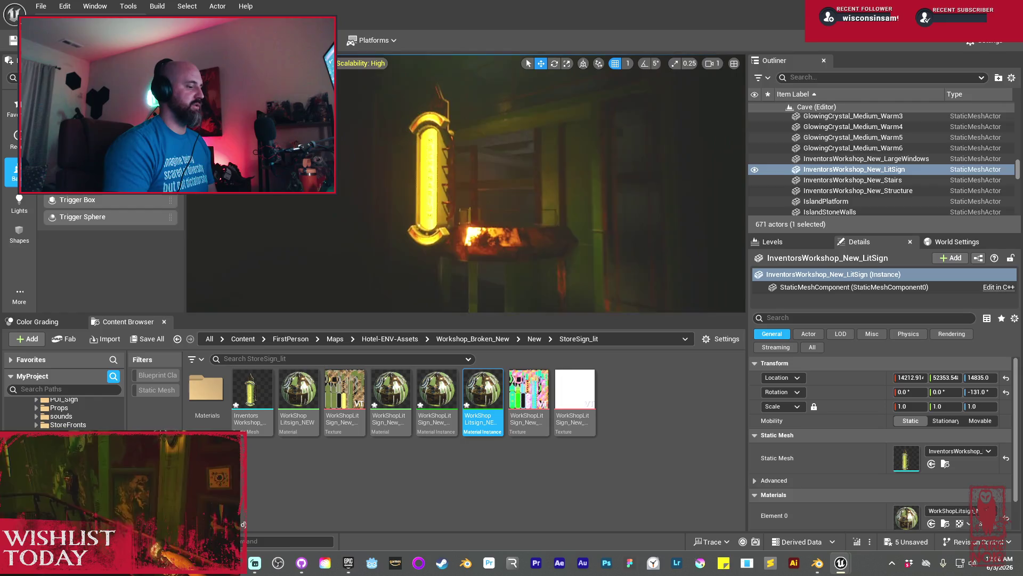
{"action": "key", "text": "w"}
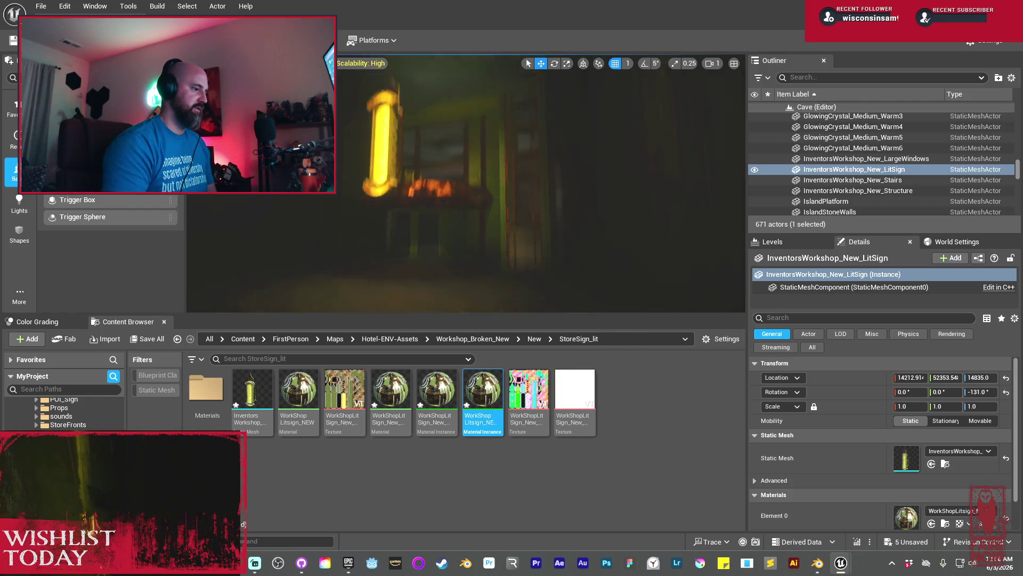
{"action": "key", "text": "a"}
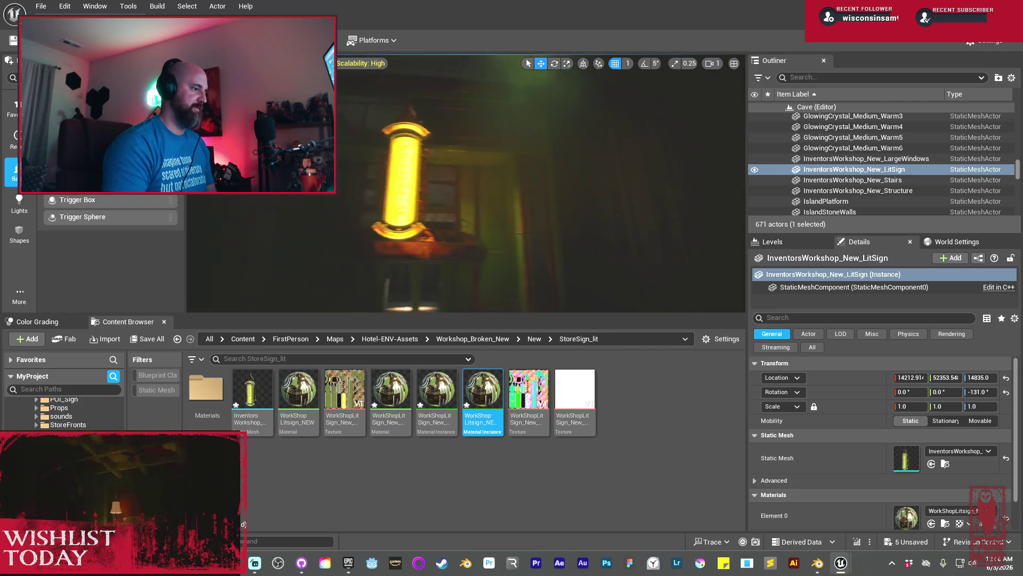
{"action": "key", "text": "d"}
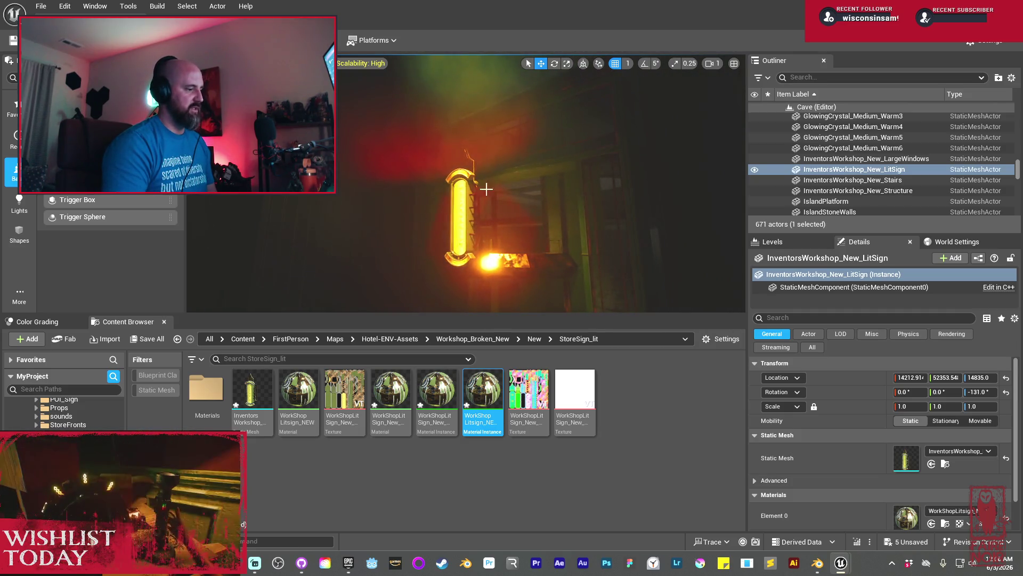
{"action": "key", "text": "s"}
{"action": "left_click_drag", "start_coordinate": [504, 246], "coordinate": [503, 180]}
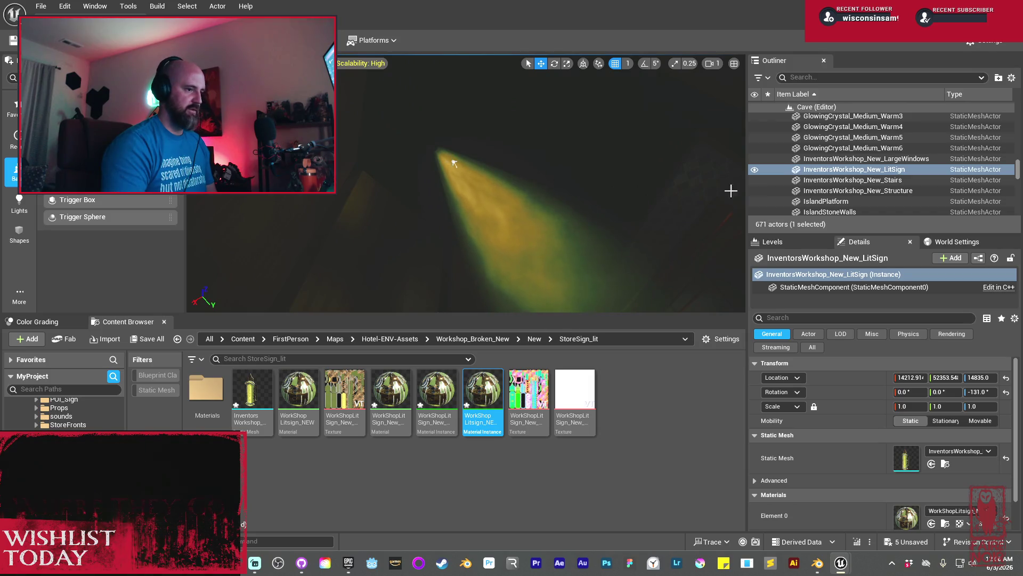
Save all modified assets and move the StoreSign assets into the Materials folder
{"action": "left_click", "coordinate": [160, 341]}
{"action": "left_click", "coordinate": [606, 402]}
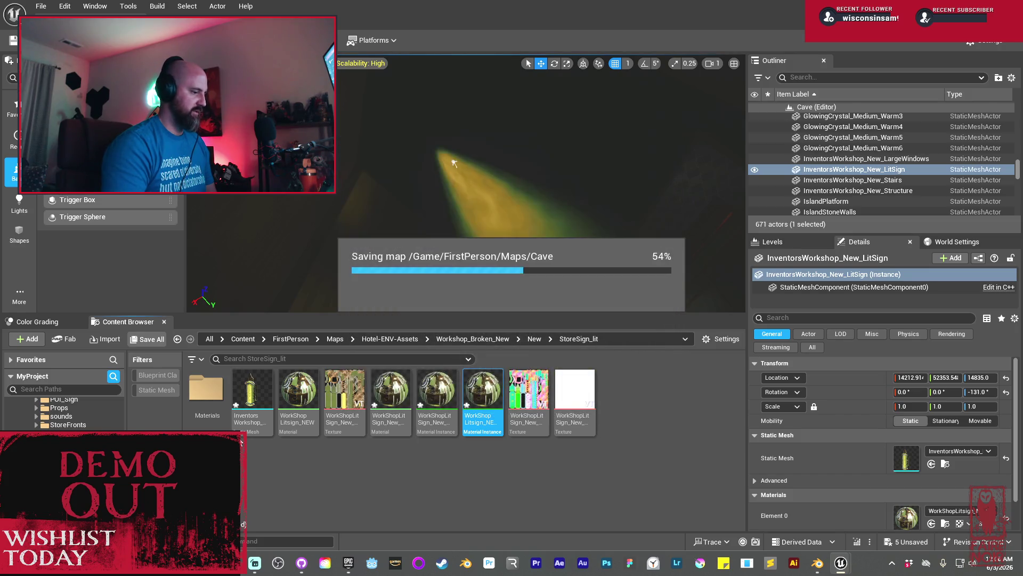
{"action": "left_click", "coordinate": [560, 407], "text": "shift"}
{"action": "mouse_move", "coordinate": [560, 407]}
{"action": "left_mouse_down"}
{"action": "mouse_move", "coordinate": [298, 411]}
{"action": "mouse_move", "coordinate": [213, 390]}
{"action": "left_mouse_up"}
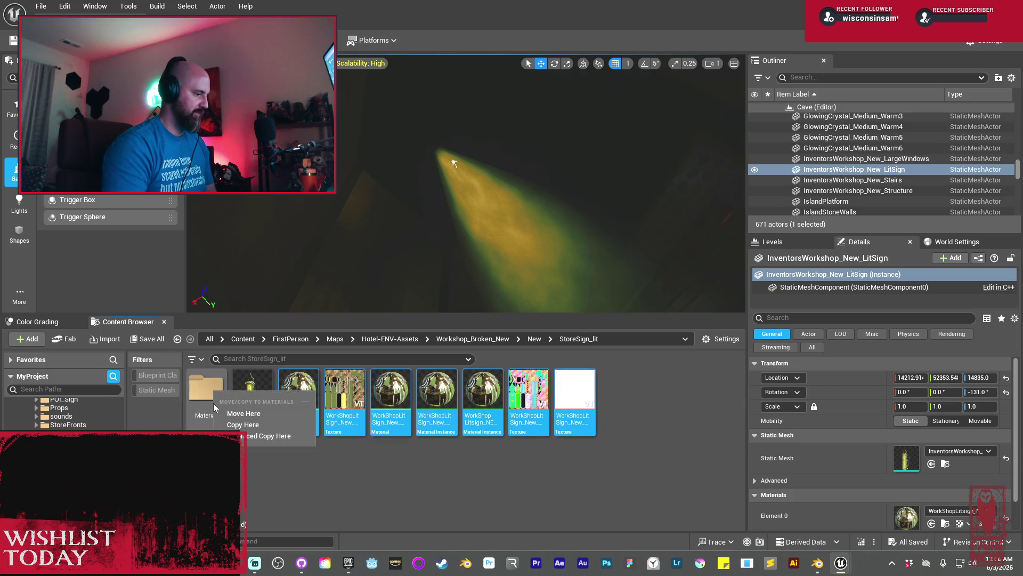
{"action": "left_click", "coordinate": [224, 413]}
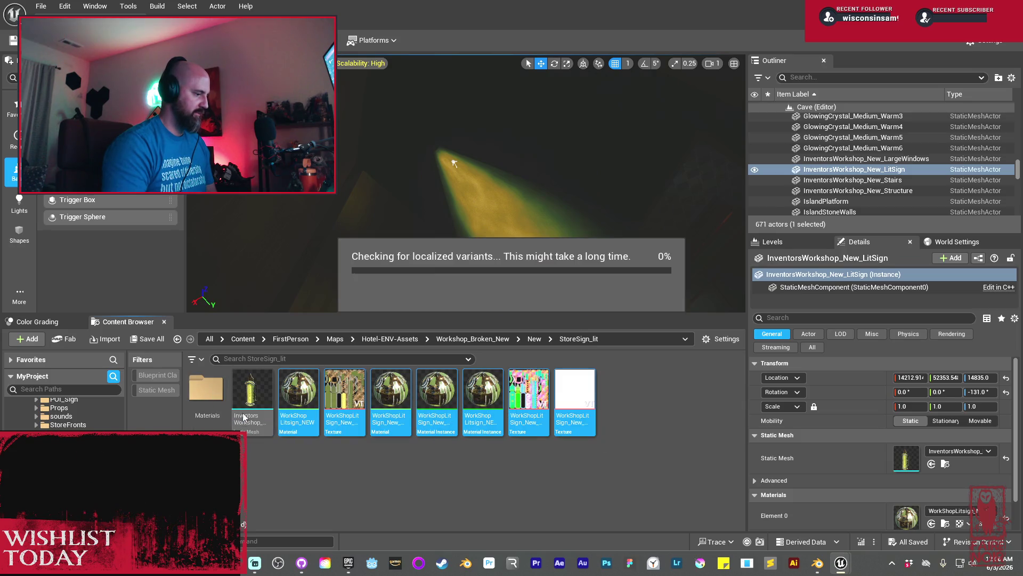
Create a new folder named 'Textures' inside the Materials folder
{"action": "double_click", "coordinate": [200, 388]}
{"action": "right_click", "coordinate": [560, 426]}
{"action": "left_click", "coordinate": [625, 225]}
{"action": "type", "text": "Textures"}
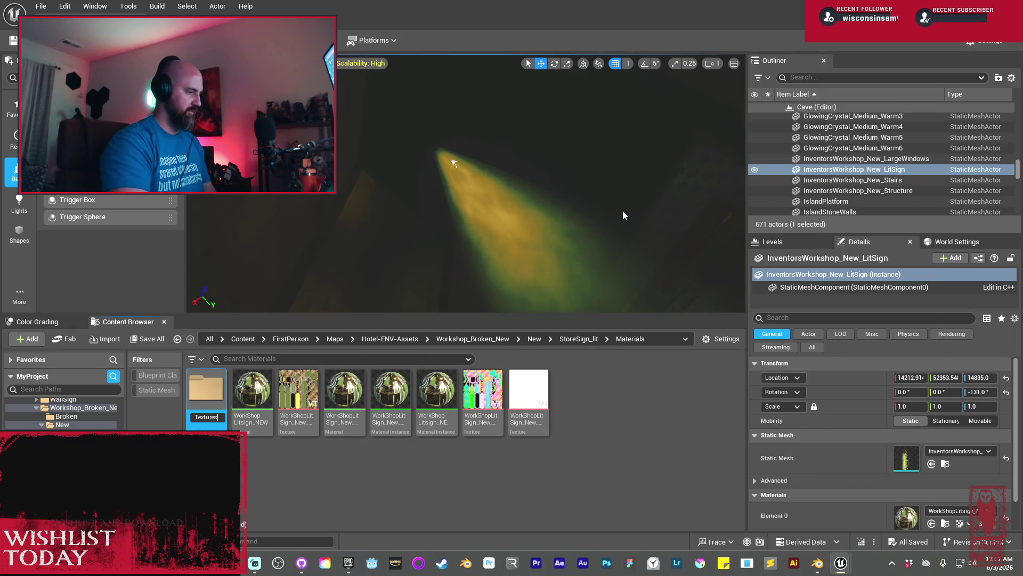
Move the three sign textures into the Textures folder and return to StoreSign_lit
{"action": "left_click", "coordinate": [298, 391]}
{"action": "left_click", "coordinate": [494, 407], "text": "ctrl"}
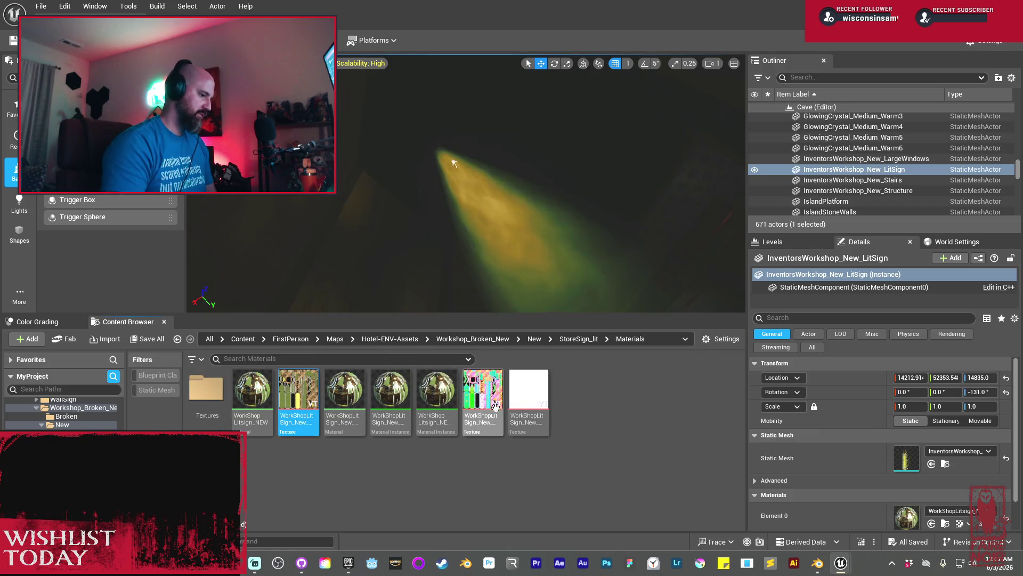
{"action": "left_click", "coordinate": [522, 402], "text": "ctrl"}
{"action": "mouse_move", "coordinate": [522, 402]}
{"action": "left_mouse_down"}
{"action": "mouse_move", "coordinate": [251, 417]}
{"action": "mouse_move", "coordinate": [211, 399]}
{"action": "left_mouse_up"}
{"action": "left_click", "coordinate": [236, 414]}
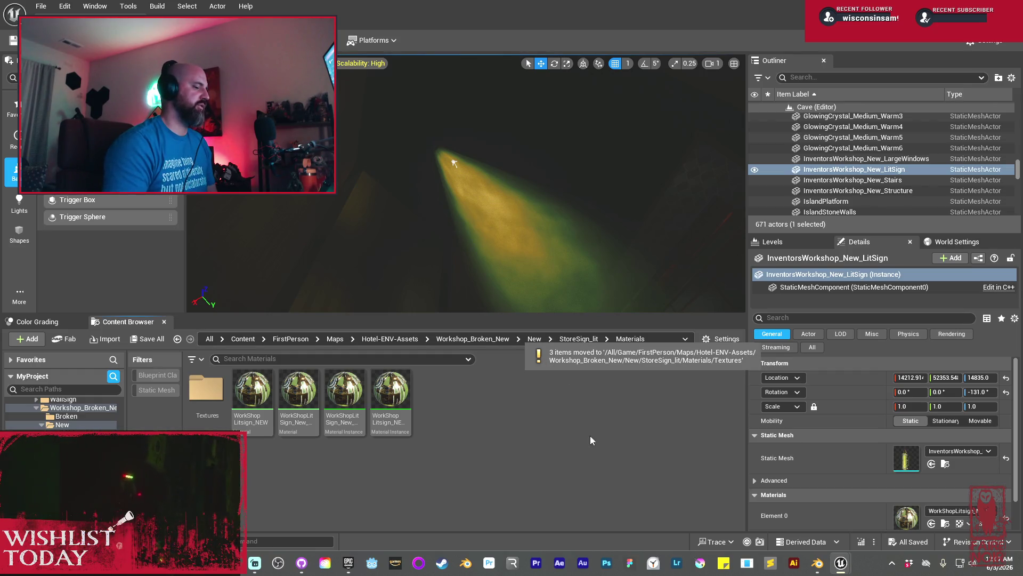
{"action": "left_click", "coordinate": [570, 338]}
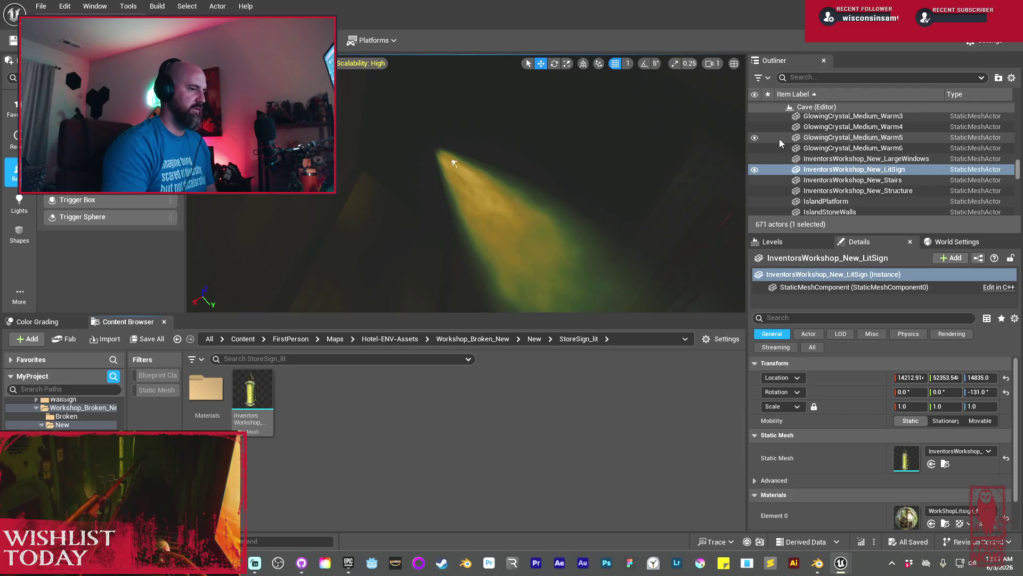
Search the Outliner for 'beam' and select S_EV_SimpleLightBeam_13 together with its light
{"action": "left_click", "coordinate": [828, 76]}
{"action": "type", "text": "beam"}
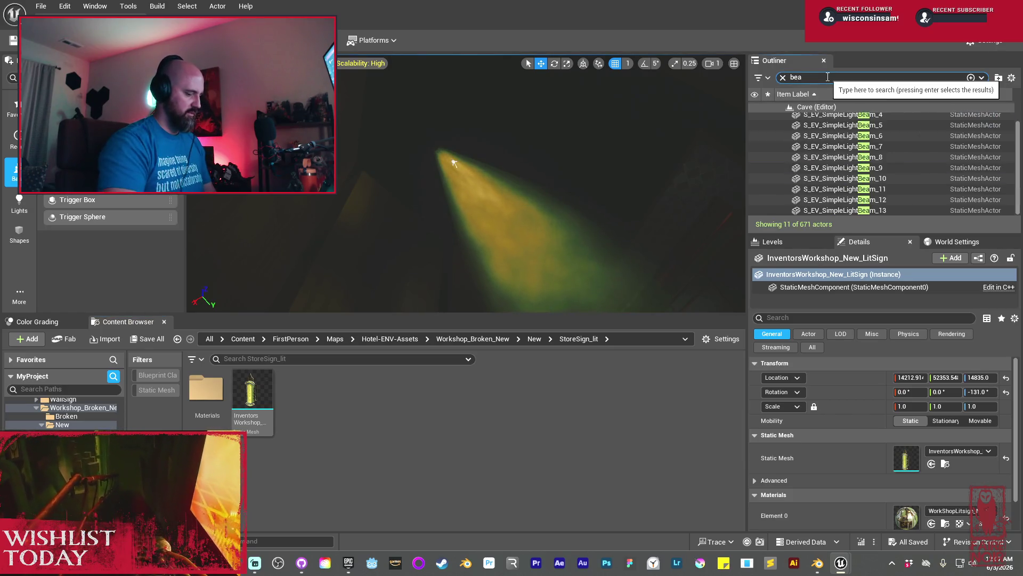
{"action": "left_click", "coordinate": [853, 210]}
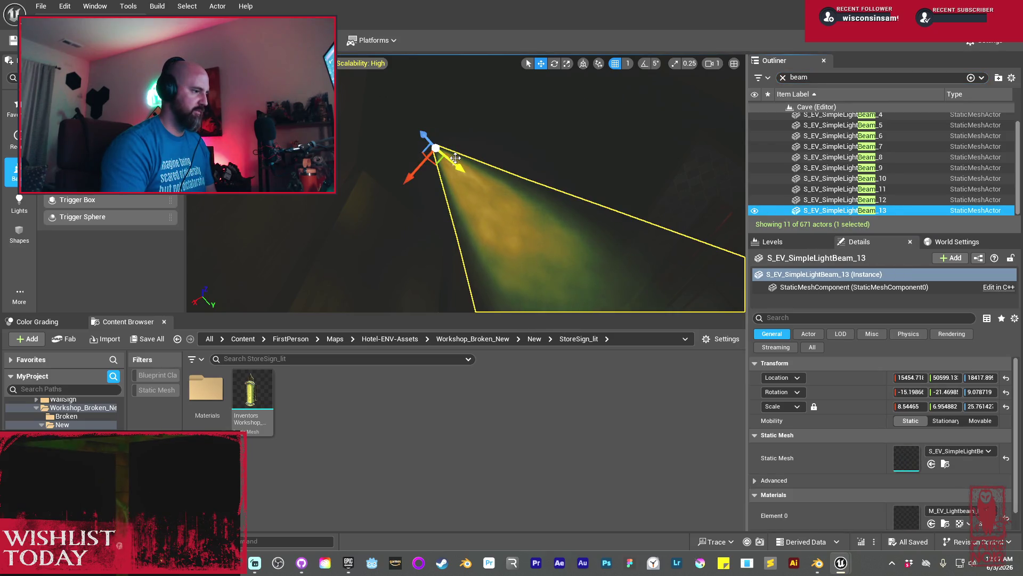
{"action": "left_click", "coordinate": [455, 159], "text": "ctrl"}
Rotate the beam and its light so the beam falls over the glowing sign
{"action": "mouse_move", "coordinate": [502, 185]}
{"action": "left_mouse_down"}
{"action": "mouse_move", "coordinate": [525, 188]}
{"action": "mouse_move", "coordinate": [410, 187]}
{"action": "mouse_move", "coordinate": [366, 221]}
{"action": "left_mouse_up"}
{"action": "mouse_move", "coordinate": [389, 254]}
{"action": "left_mouse_down"}
{"action": "mouse_move", "coordinate": [299, 245]}
{"action": "mouse_move", "coordinate": [397, 220]}
{"action": "mouse_move", "coordinate": [396, 238]}
{"action": "mouse_move", "coordinate": [401, 171]}
{"action": "mouse_move", "coordinate": [494, 306]}
{"action": "mouse_move", "coordinate": [528, 266]}
{"action": "left_mouse_up"}
{"action": "key", "text": "e"}
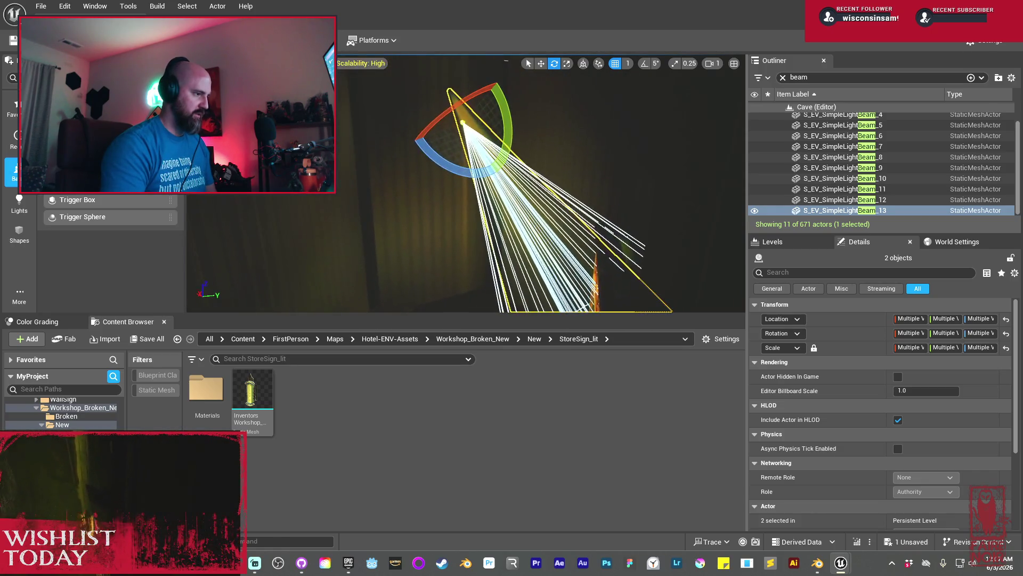
{"action": "mouse_move", "coordinate": [435, 136]}
{"action": "left_mouse_down"}
{"action": "mouse_move", "coordinate": [489, 130]}
{"action": "mouse_move", "coordinate": [514, 151]}
{"action": "mouse_move", "coordinate": [482, 170]}
{"action": "mouse_move", "coordinate": [482, 128]}
{"action": "mouse_move", "coordinate": [443, 114]}
{"action": "left_mouse_up"}
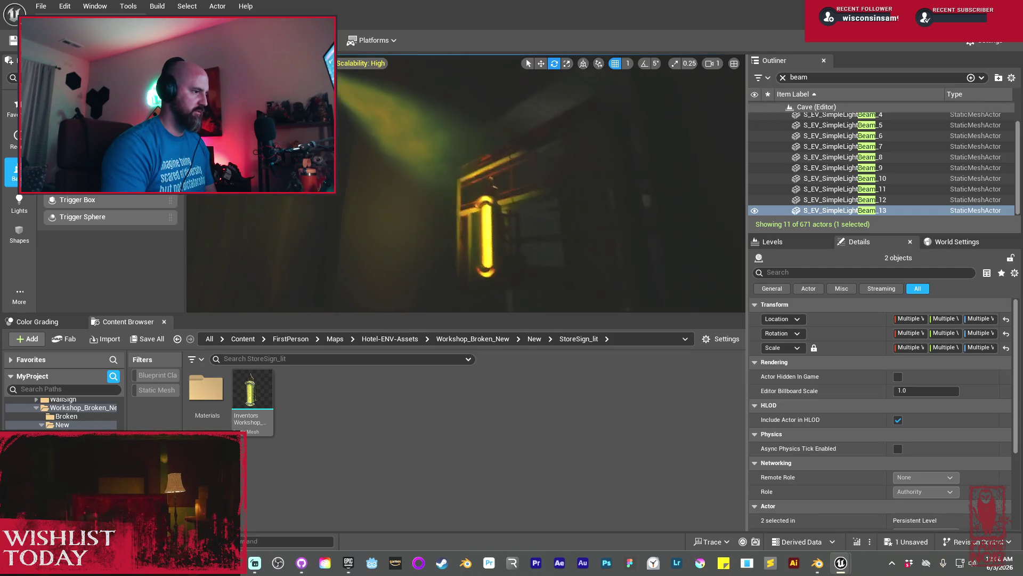
{"action": "key", "text": "w"}
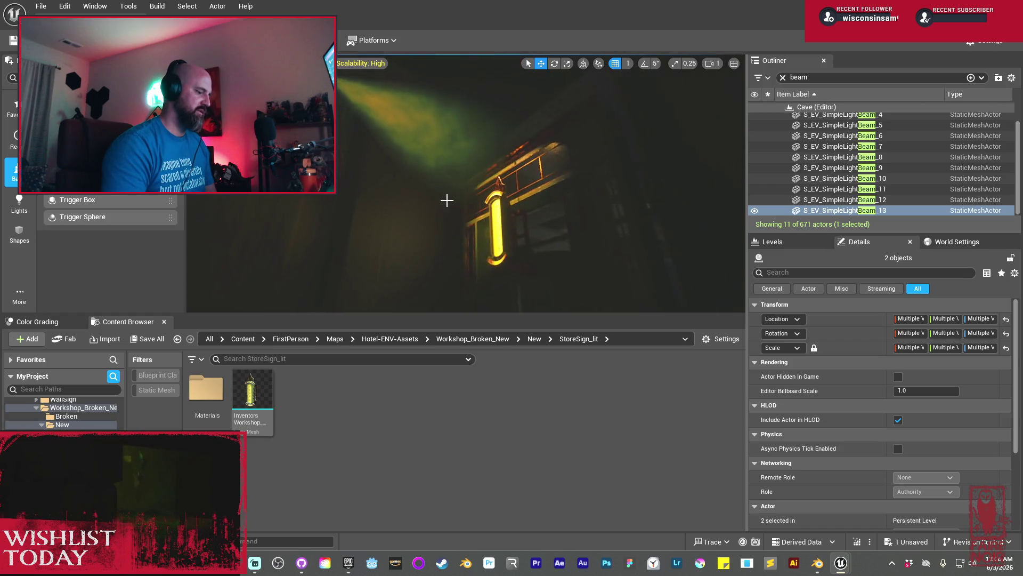
{"action": "left_click_drag", "start_coordinate": [441, 186], "coordinate": [413, 139]}
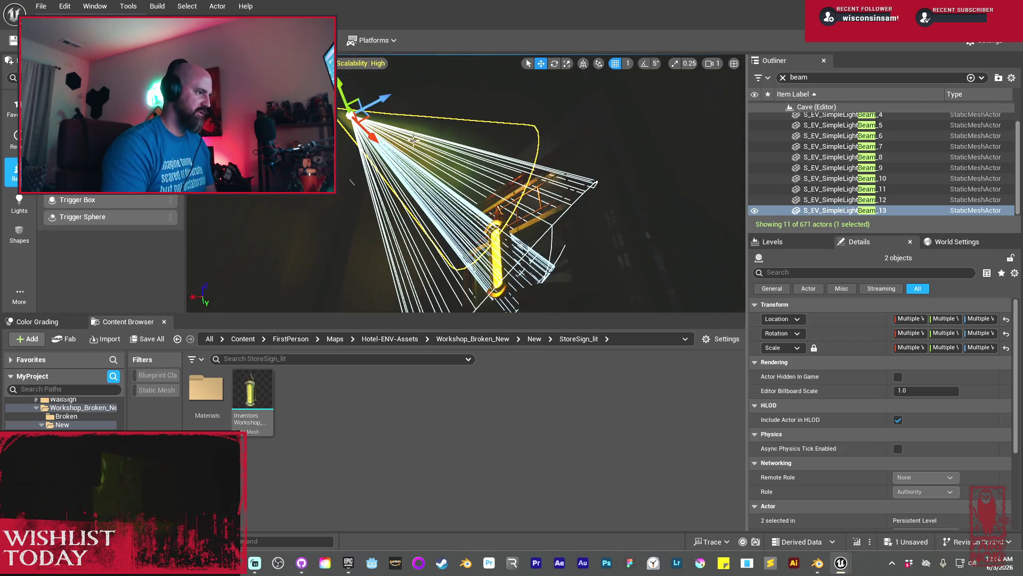
Set SpotLight11's Outer Cone Angle to 26.94 and Attenuation Radius to 4036.95
{"action": "left_click", "coordinate": [351, 115]}
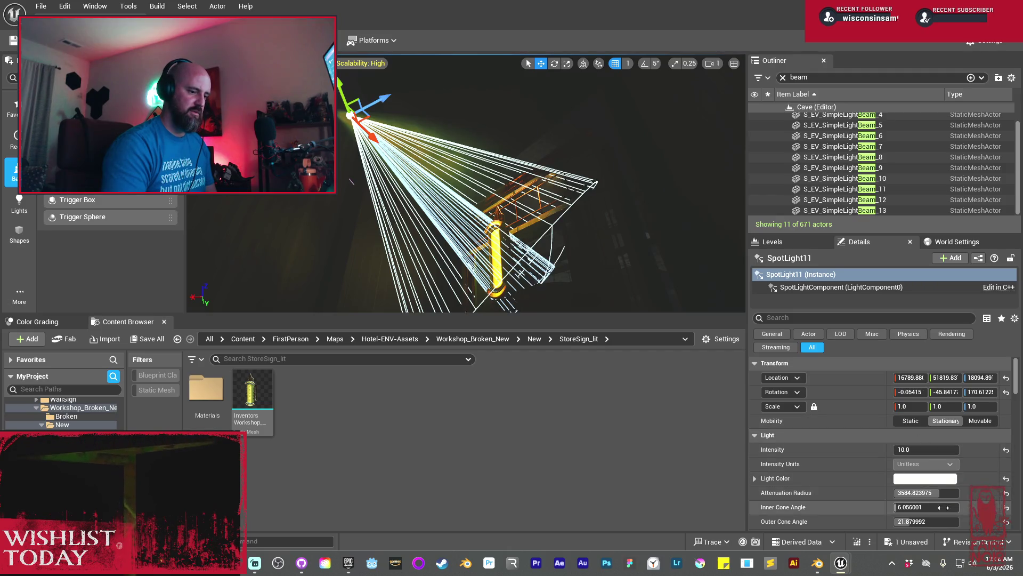
{"action": "mouse_move", "coordinate": [920, 521]}
{"action": "left_mouse_down"}
{"action": "mouse_move", "coordinate": [941, 522]}
{"action": "mouse_move", "coordinate": [939, 492]}
{"action": "left_mouse_up"}
{"action": "key", "text": "g"}
Turn the view toward the dark wall and select the RockLightInlet6 mesh
{"action": "mouse_move", "coordinate": [538, 227]}
{"action": "left_mouse_down"}
{"action": "mouse_move", "coordinate": [538, 267]}
{"action": "mouse_move", "coordinate": [512, 240]}
{"action": "left_mouse_up"}
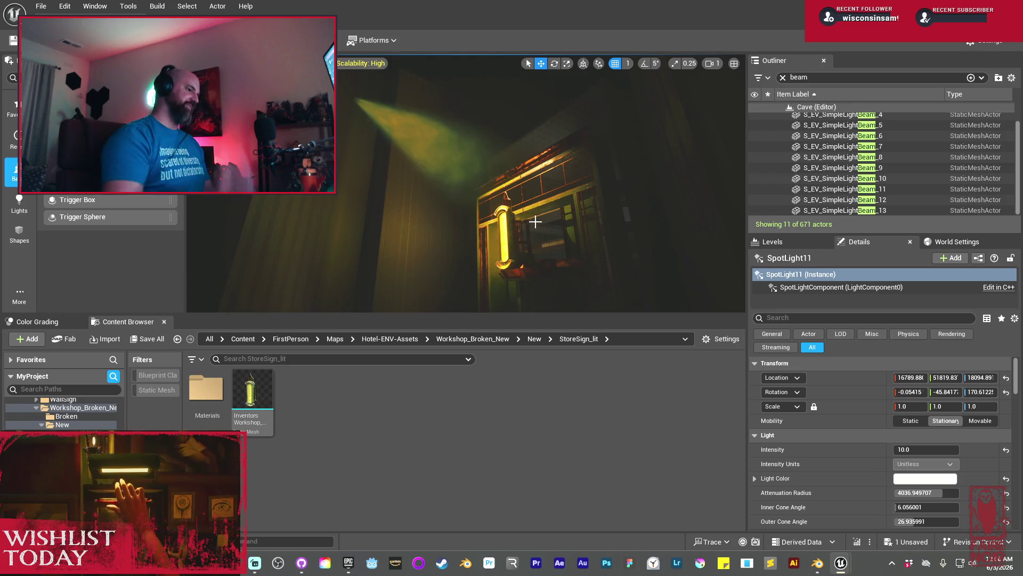
{"action": "left_click_drag", "start_coordinate": [486, 182], "coordinate": [427, 180]}
{"action": "left_click", "coordinate": [404, 161]}
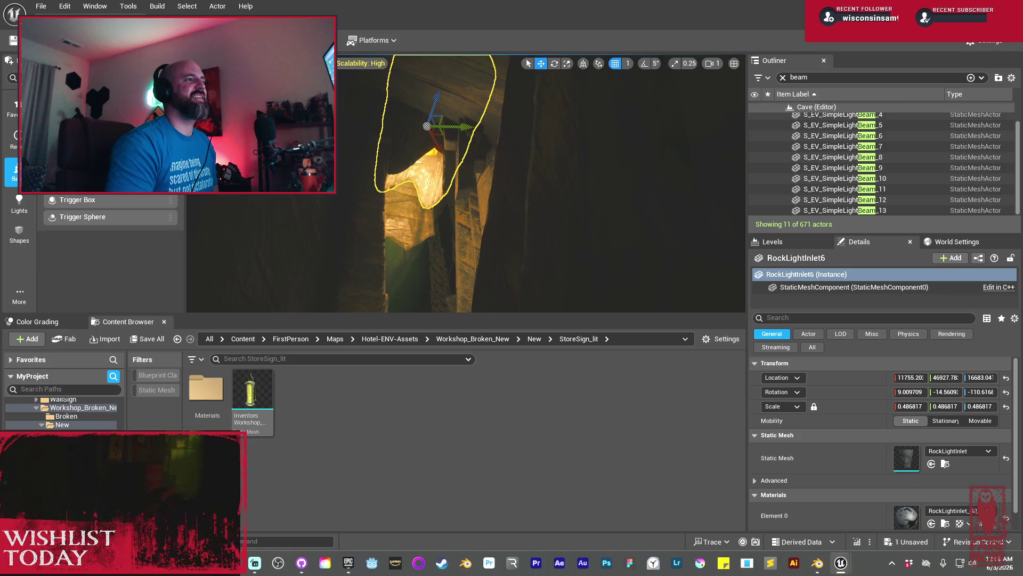
Add the crystal cluster to the RockLightInlet6 selection
{"action": "left_click_drag", "start_coordinate": [515, 163], "coordinate": [544, 163]}
{"action": "left_click", "coordinate": [390, 163], "text": "ctrl"}
{"action": "mouse_move", "coordinate": [390, 162]}
{"action": "left_mouse_down"}
{"action": "mouse_move", "coordinate": [434, 217]}
{"action": "mouse_move", "coordinate": [509, 250]}
{"action": "left_mouse_up"}
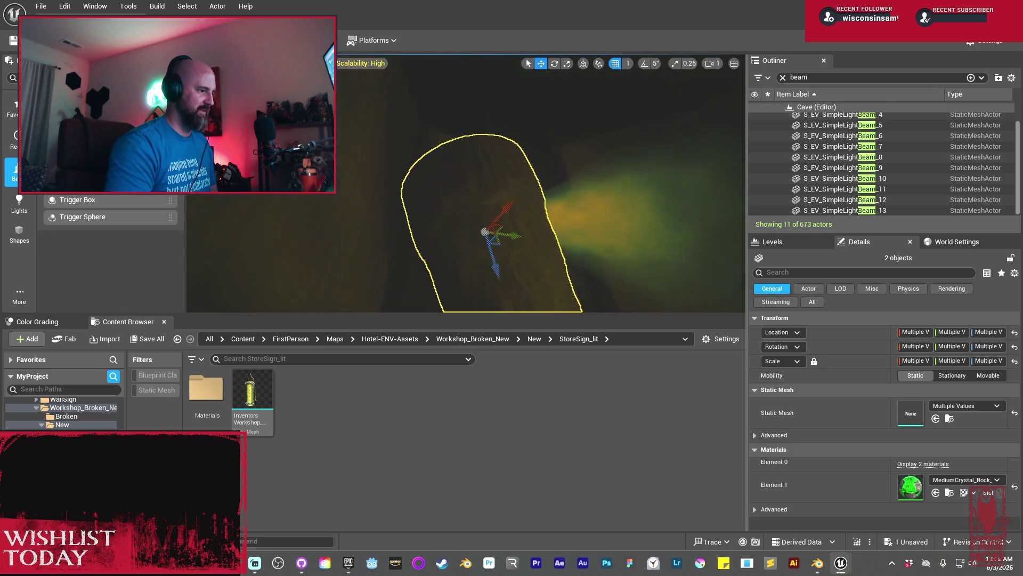
Rotate the rock and crystal slightly and shift them up and to the right
{"action": "key", "text": "e"}
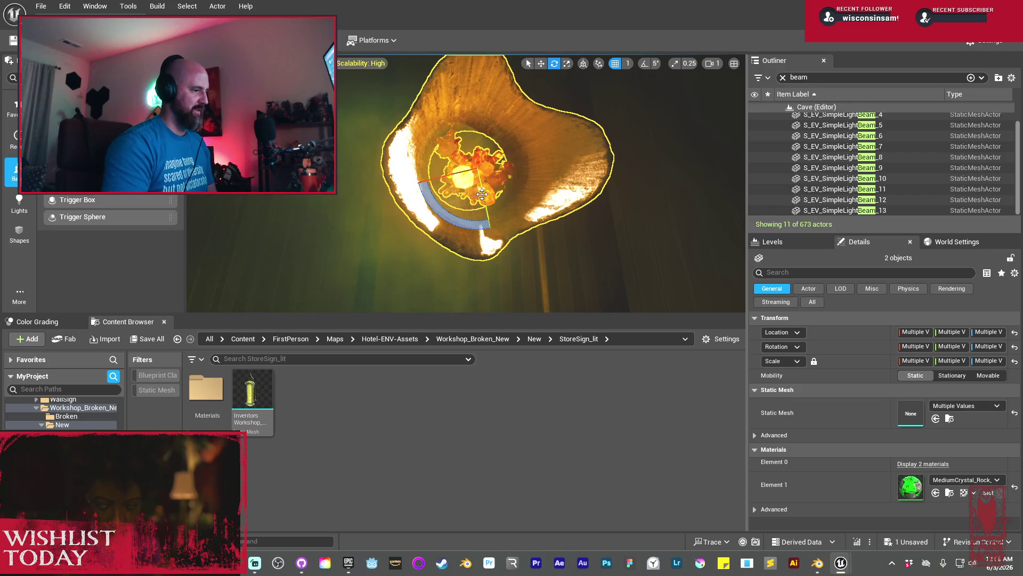
{"action": "left_click_drag", "start_coordinate": [462, 172], "coordinate": [478, 170]}
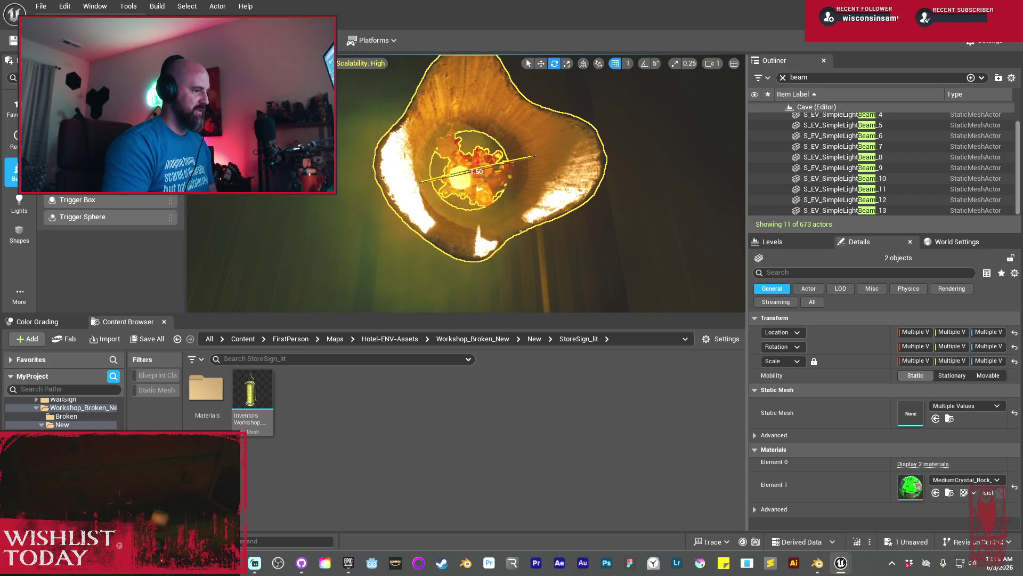
{"action": "scroll", "coordinate": [485, 196], "scroll_direction": "down", "scroll_amount": 5}
{"action": "key", "text": "w"}
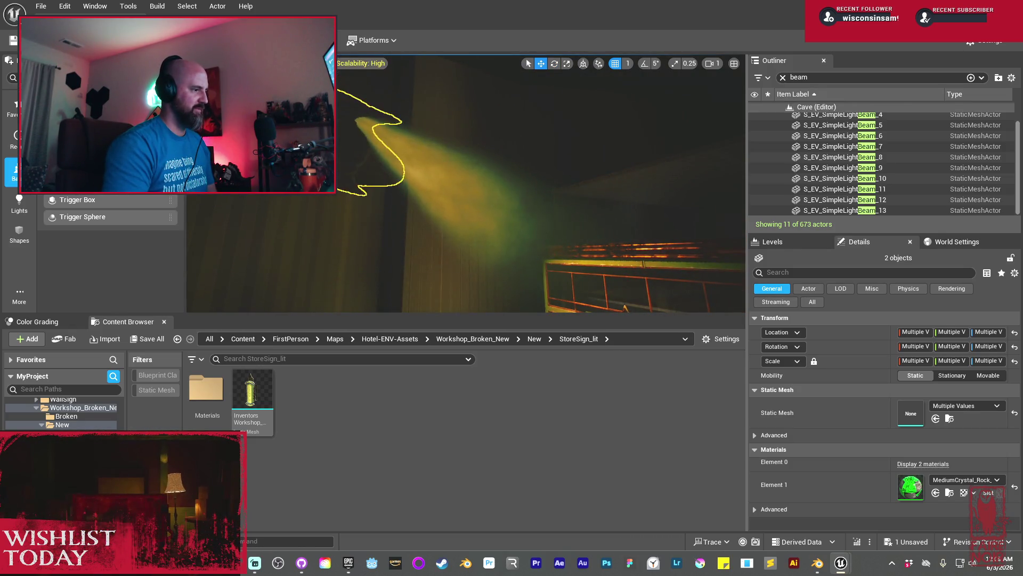
{"action": "mouse_move", "coordinate": [343, 124]}
{"action": "left_mouse_down"}
{"action": "mouse_move", "coordinate": [346, 101]}
{"action": "mouse_move", "coordinate": [379, 133]}
{"action": "mouse_move", "coordinate": [381, 154]}
{"action": "mouse_move", "coordinate": [433, 138]}
{"action": "mouse_move", "coordinate": [460, 184]}
{"action": "left_mouse_up"}
{"action": "key", "text": "e"}
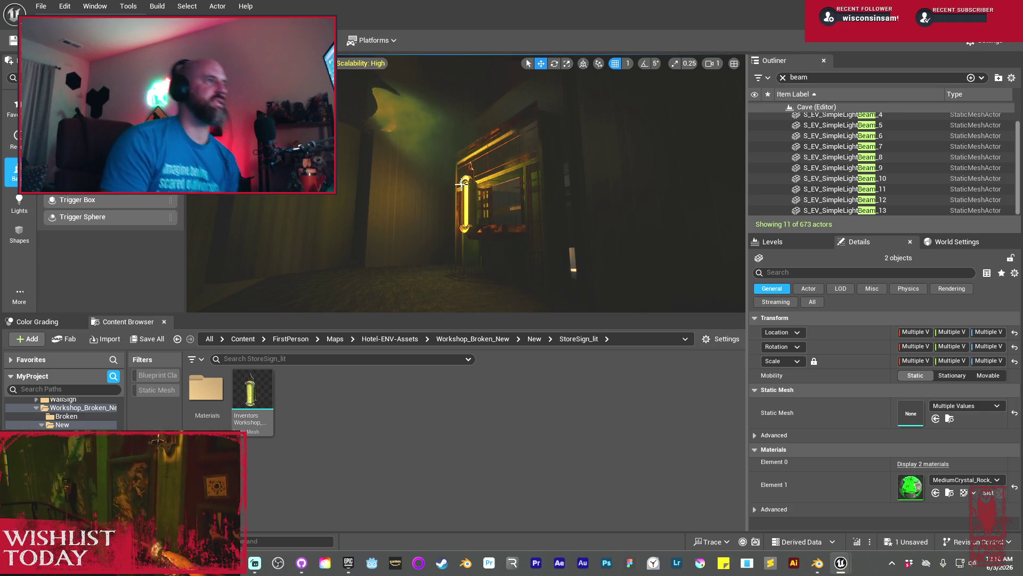
Look across the room at the lit sign and select a ceiling beam block
{"action": "mouse_move", "coordinate": [433, 176]}
{"action": "left_mouse_down"}
{"action": "mouse_move", "coordinate": [479, 224]}
{"action": "mouse_move", "coordinate": [443, 205]}
{"action": "mouse_move", "coordinate": [496, 209]}
{"action": "mouse_move", "coordinate": [463, 192]}
{"action": "mouse_move", "coordinate": [458, 202]}
{"action": "mouse_move", "coordinate": [520, 209]}
{"action": "mouse_move", "coordinate": [536, 224]}
{"action": "mouse_move", "coordinate": [517, 213]}
{"action": "left_mouse_up"}
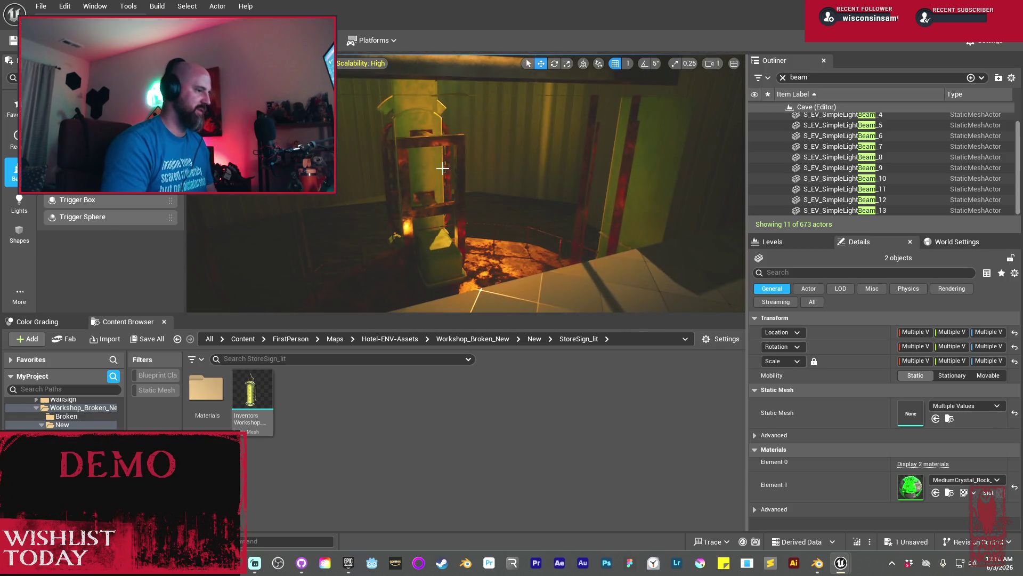
{"action": "mouse_move", "coordinate": [467, 183]}
{"action": "left_mouse_down"}
{"action": "mouse_move", "coordinate": [451, 160]}
{"action": "mouse_move", "coordinate": [411, 258]}
{"action": "mouse_move", "coordinate": [457, 227]}
{"action": "mouse_move", "coordinate": [394, 195]}
{"action": "mouse_move", "coordinate": [397, 171]}
{"action": "mouse_move", "coordinate": [397, 197]}
{"action": "left_mouse_up"}
{"action": "left_click", "coordinate": [453, 208]}
Select two ceiling cube beams and lower them along the Z axis
{"action": "left_click", "coordinate": [397, 182], "text": "ctrl"}
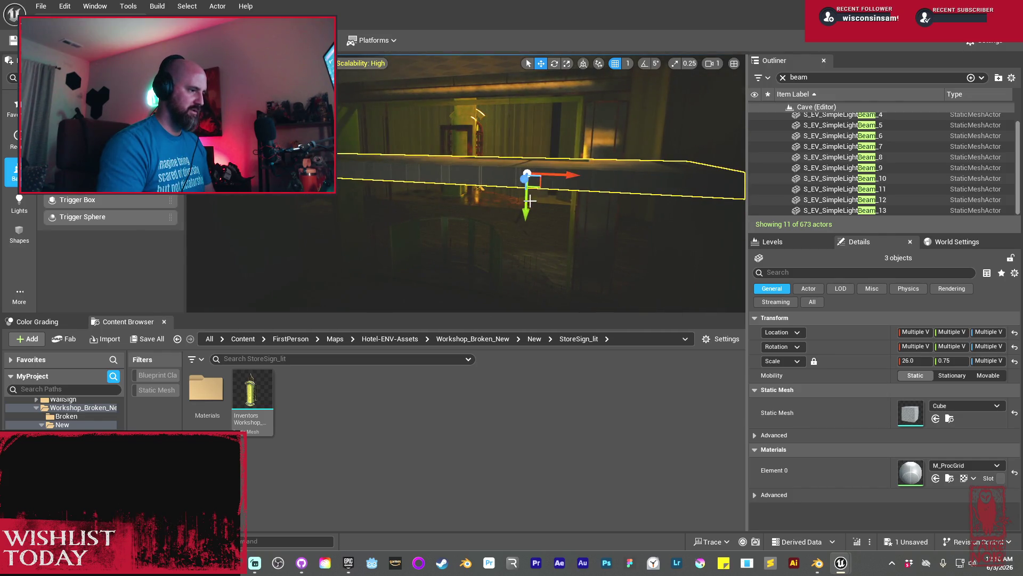
{"action": "mouse_move", "coordinate": [531, 231]}
{"action": "left_mouse_down"}
{"action": "mouse_move", "coordinate": [535, 288]}
{"action": "mouse_move", "coordinate": [539, 279]}
{"action": "left_mouse_up"}
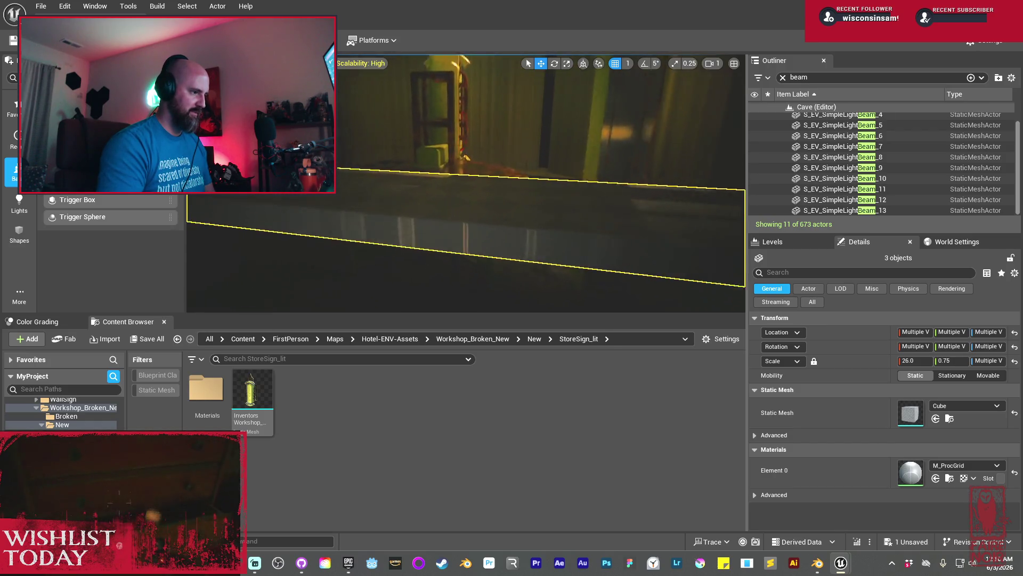
{"action": "key", "text": "f"}
{"action": "mouse_move", "coordinate": [466, 253]}
{"action": "left_mouse_down"}
{"action": "mouse_move", "coordinate": [480, 246]}
{"action": "mouse_move", "coordinate": [464, 214]}
{"action": "left_mouse_up"}
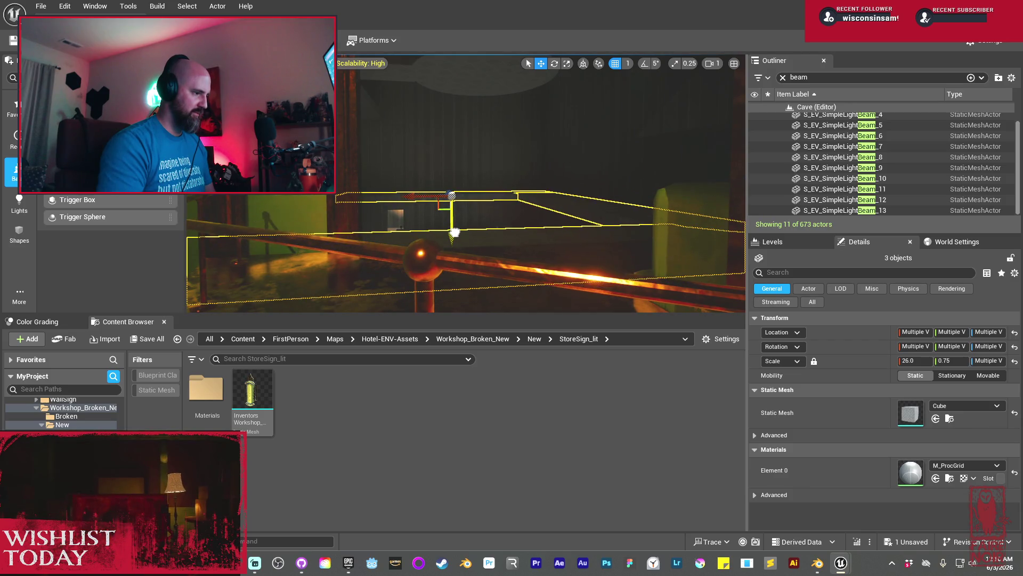
{"action": "mouse_move", "coordinate": [455, 234]}
{"action": "left_mouse_down"}
{"action": "mouse_move", "coordinate": [581, 197]}
{"action": "mouse_move", "coordinate": [346, 223]}
{"action": "left_mouse_up"}
{"action": "mouse_move", "coordinate": [419, 214]}
{"action": "left_mouse_down"}
{"action": "mouse_move", "coordinate": [439, 192]}
{"action": "mouse_move", "coordinate": [439, 217]}
{"action": "left_mouse_up"}
Select beam Cube168 and another beam block, then clear the selection
{"action": "left_click", "coordinate": [419, 208]}
{"action": "left_click", "coordinate": [439, 191], "text": "ctrl"}
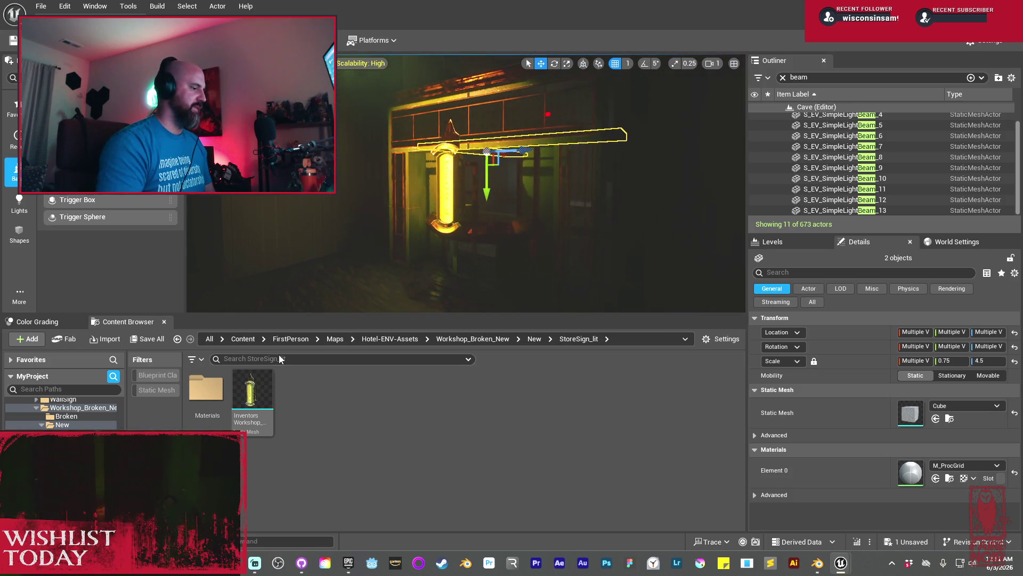
{"action": "left_click", "coordinate": [347, 247]}
Review the lamp and sign up close, then save the Cave level
{"action": "left_click_drag", "start_coordinate": [347, 247], "coordinate": [347, 250]}
{"action": "left_click_drag", "start_coordinate": [408, 215], "coordinate": [405, 231]}
{"action": "left_click_drag", "start_coordinate": [293, 272], "coordinate": [293, 272]}
{"action": "left_click", "coordinate": [148, 340]}
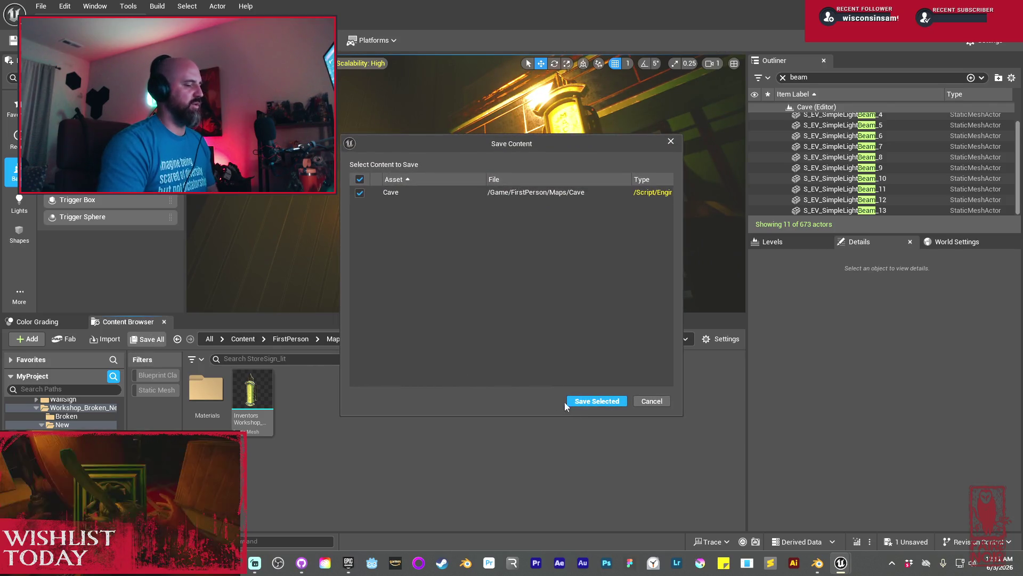
{"action": "left_click", "coordinate": [585, 404]}
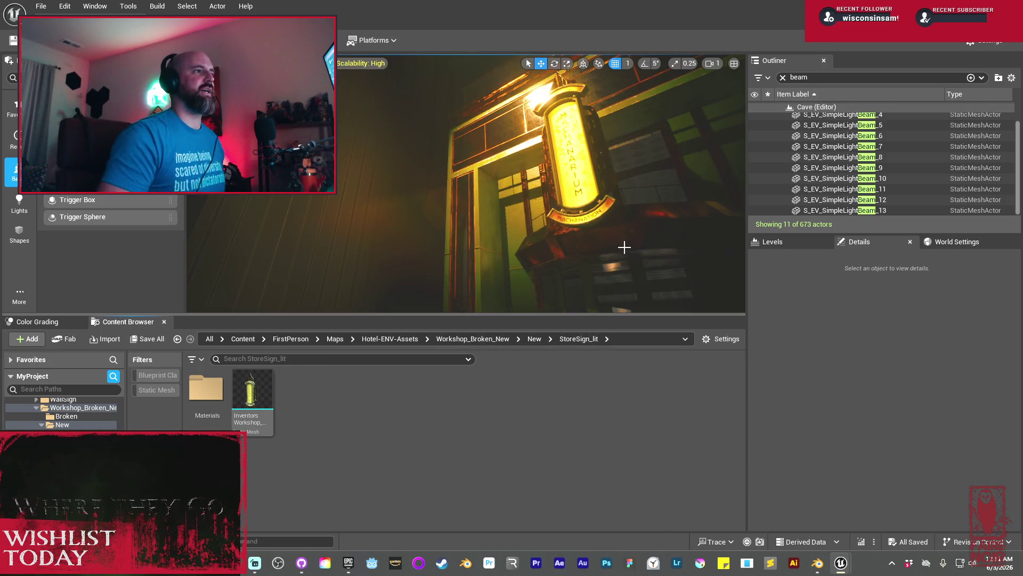